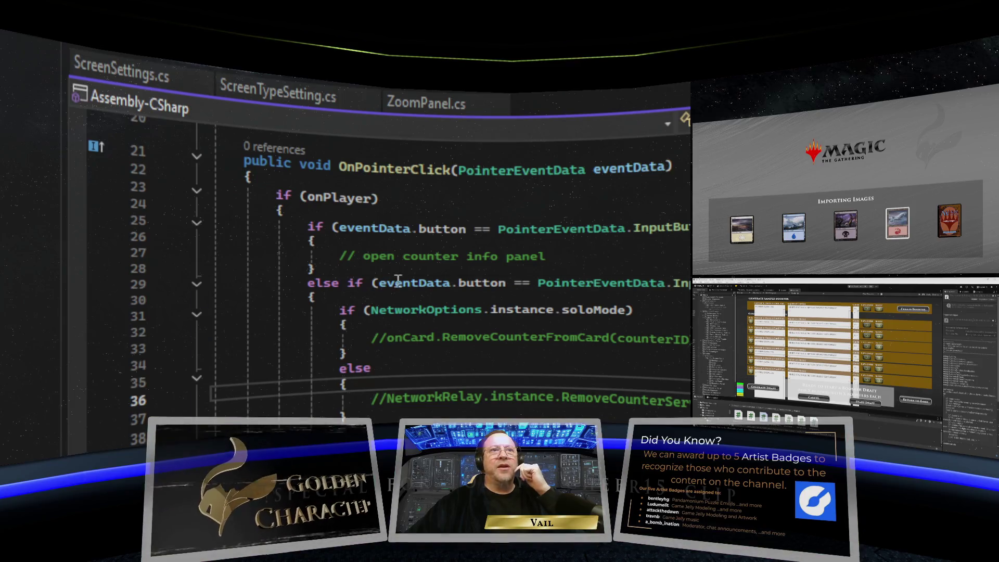
Step: Review the Player script and jump to its UpdateScreenDisplay code with F12
scroll(452, 251, down, 6)
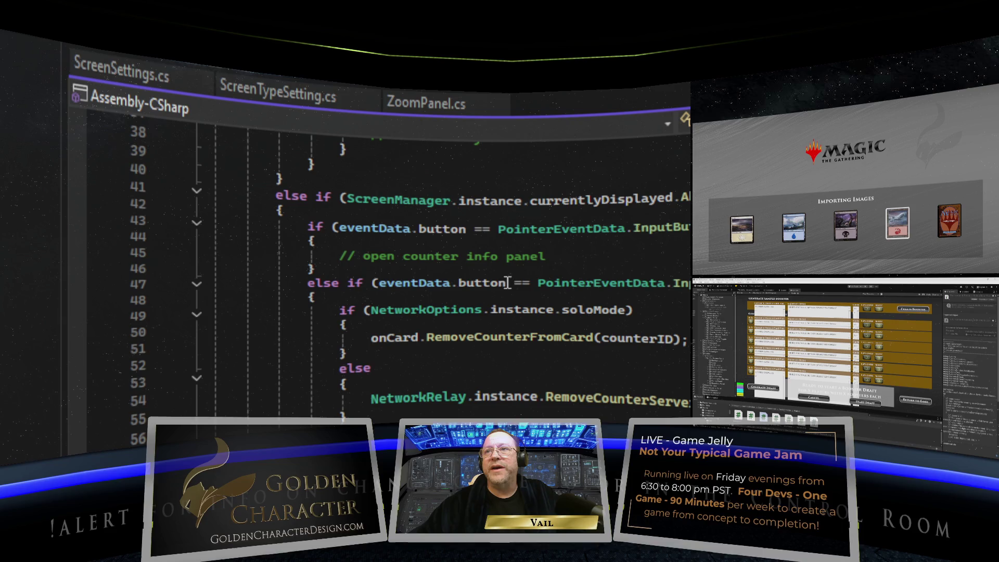
scroll(504, 263, up, 6)
scroll(504, 263, down, 2)
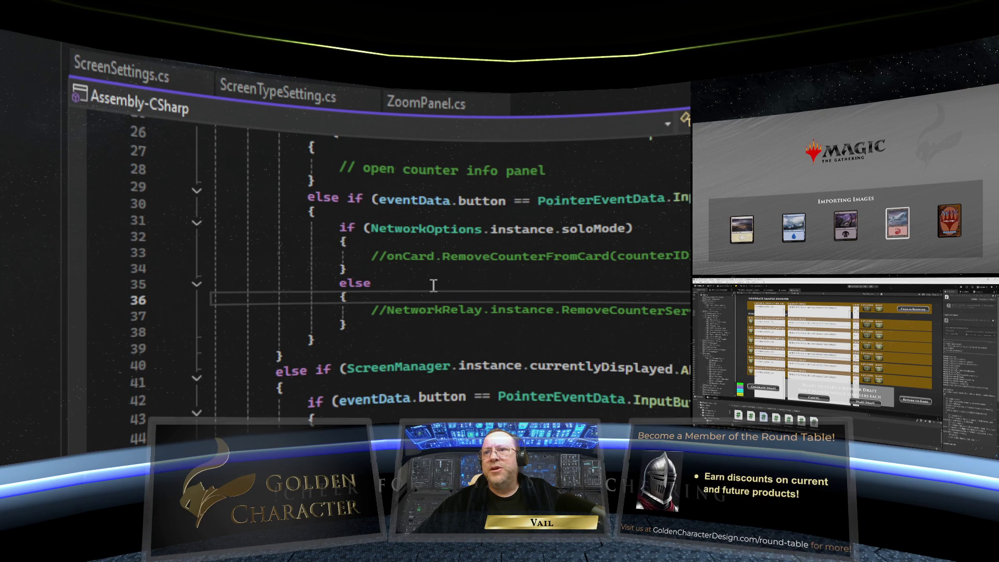
scroll(434, 276, down, 1)
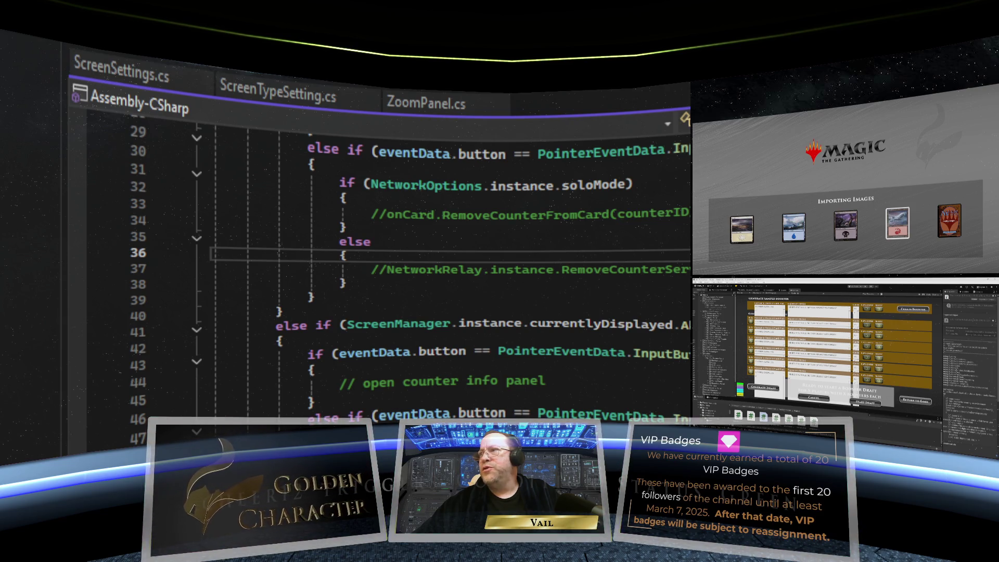
key(F12)
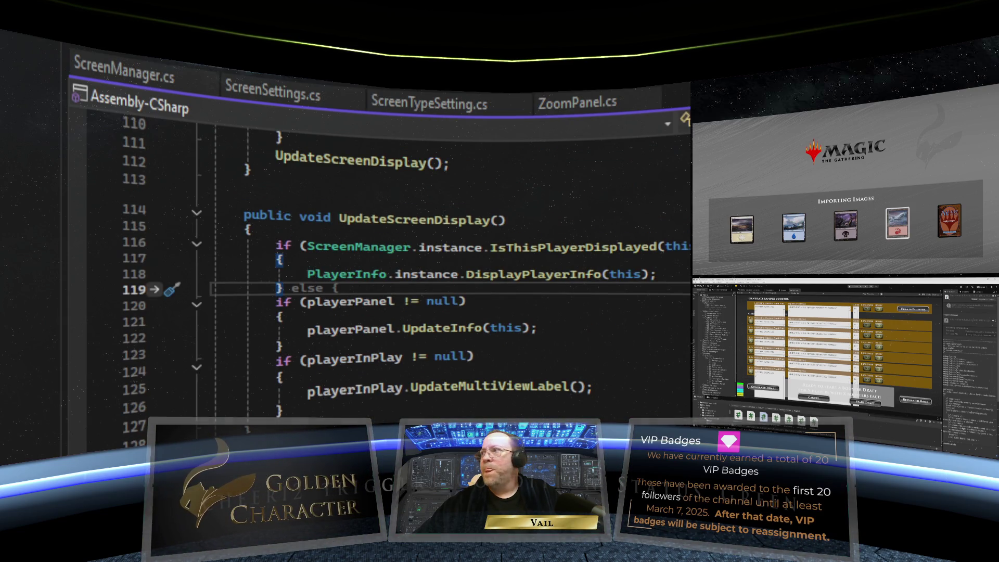
scroll(416, 260, up, 5)
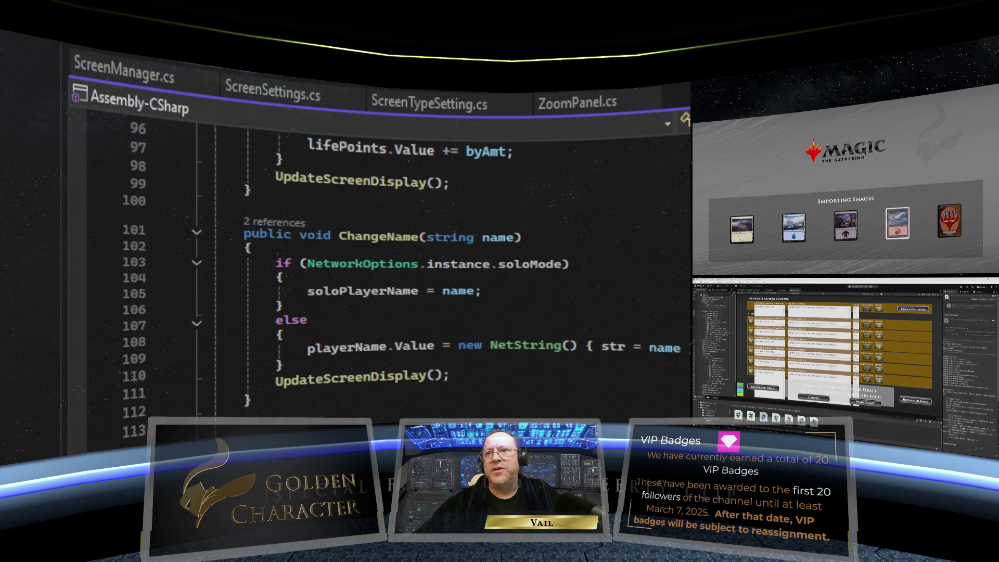
scroll(416, 260, down, 4)
scroll(416, 260, down, 3)
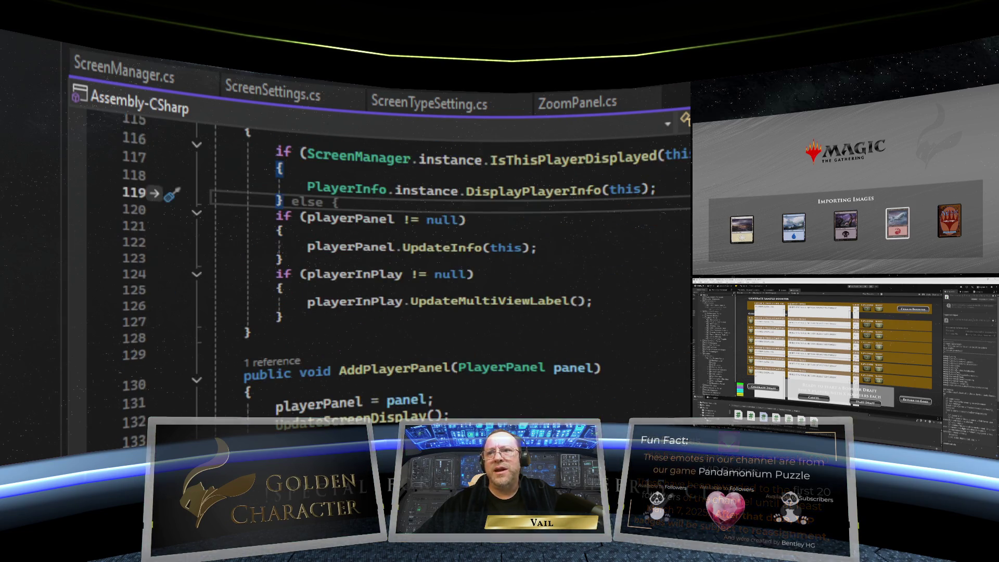
scroll(417, 260, down, 5)
Step: Scroll back up through the Player class, then switch to the PlayerInfo counter script
scroll(416, 260, up, 4)
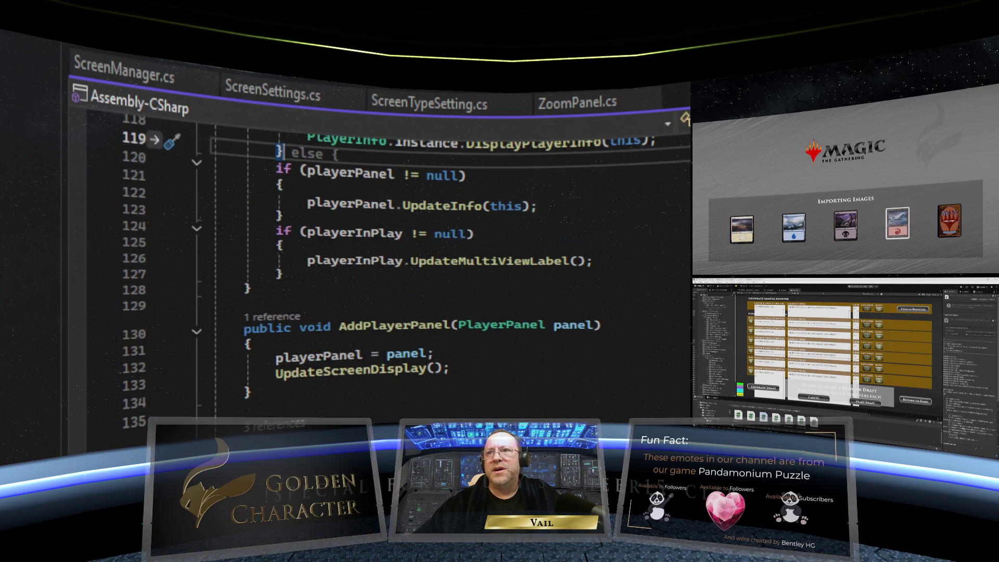
scroll(416, 260, up, 6)
scroll(416, 260, up, 12)
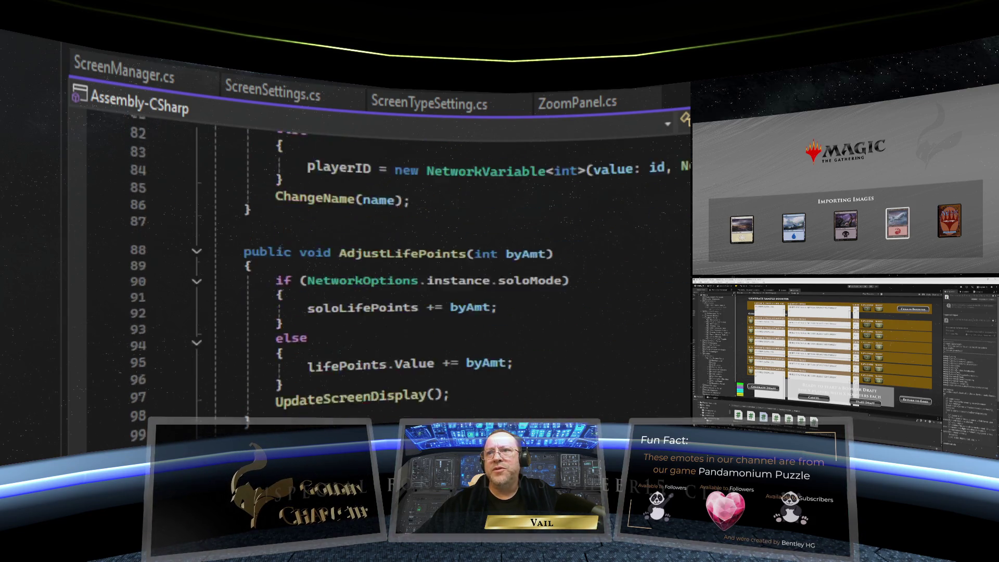
scroll(416, 260, up, 3)
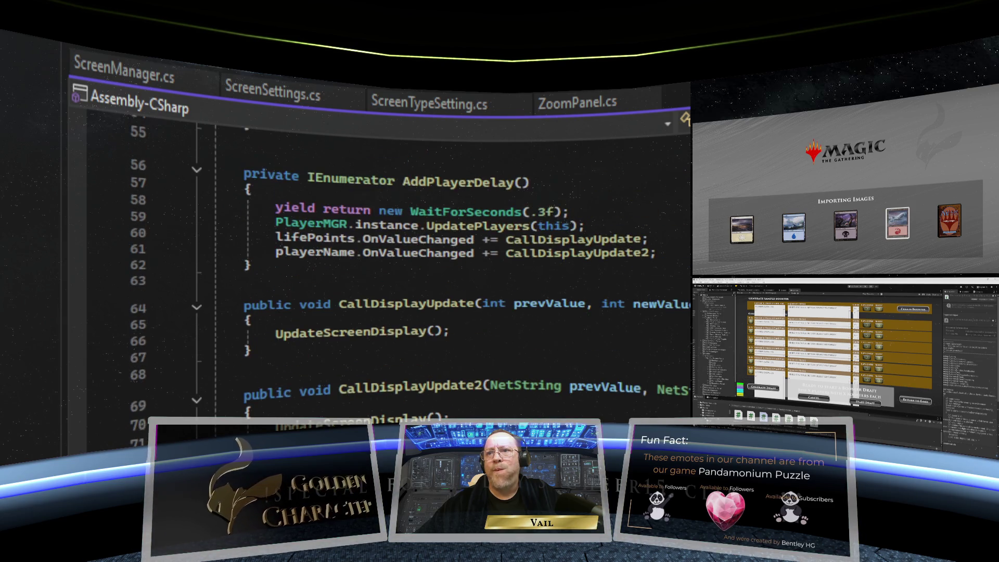
scroll(416, 260, up, 5)
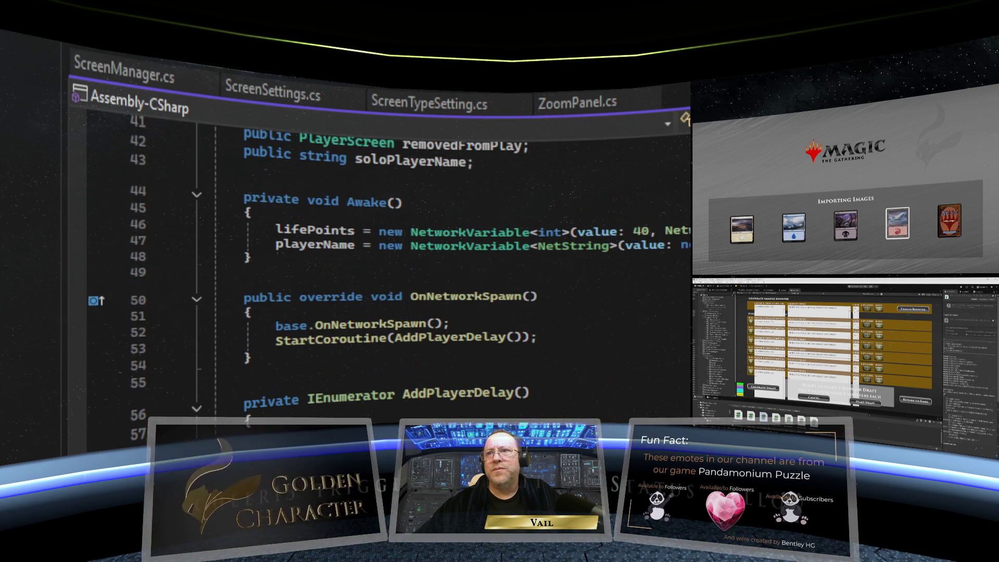
scroll(416, 260, up, 5)
scroll(416, 260, up, 3)
scroll(416, 260, down, 3)
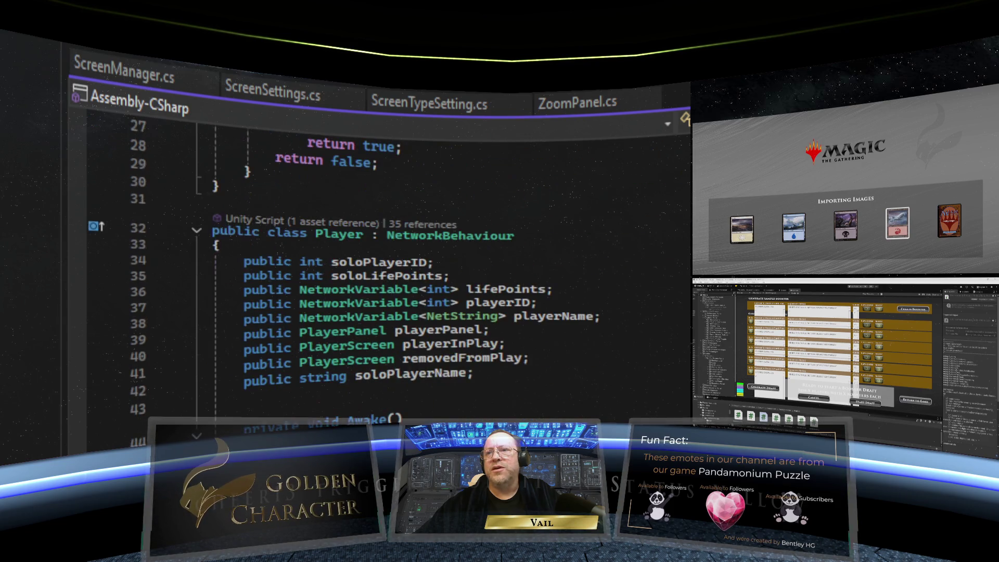
click(245, 66)
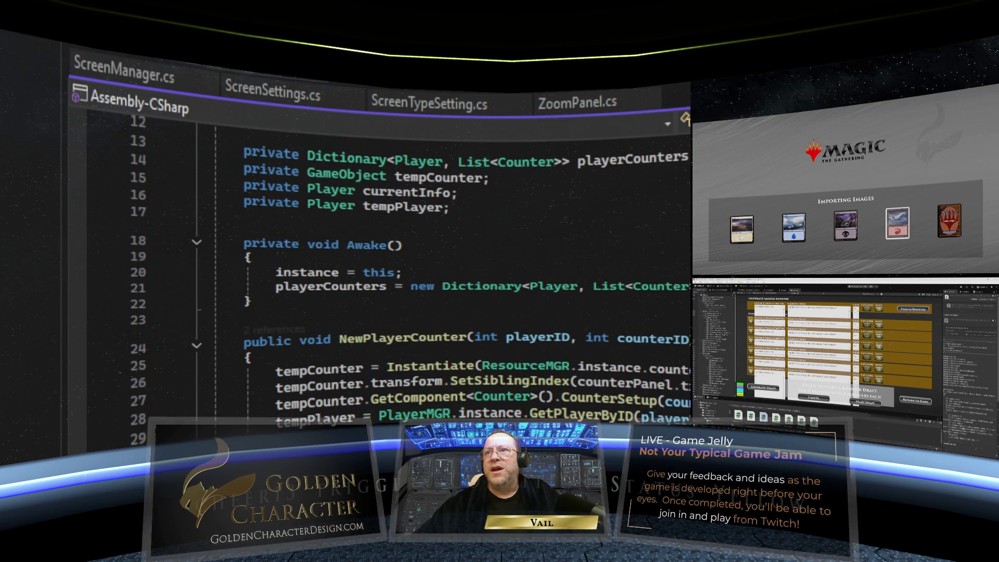
Step: Add the missing semicolon after Remove(removing) on line 50 of RemovePlayerCounter
scroll(416, 260, up, 2)
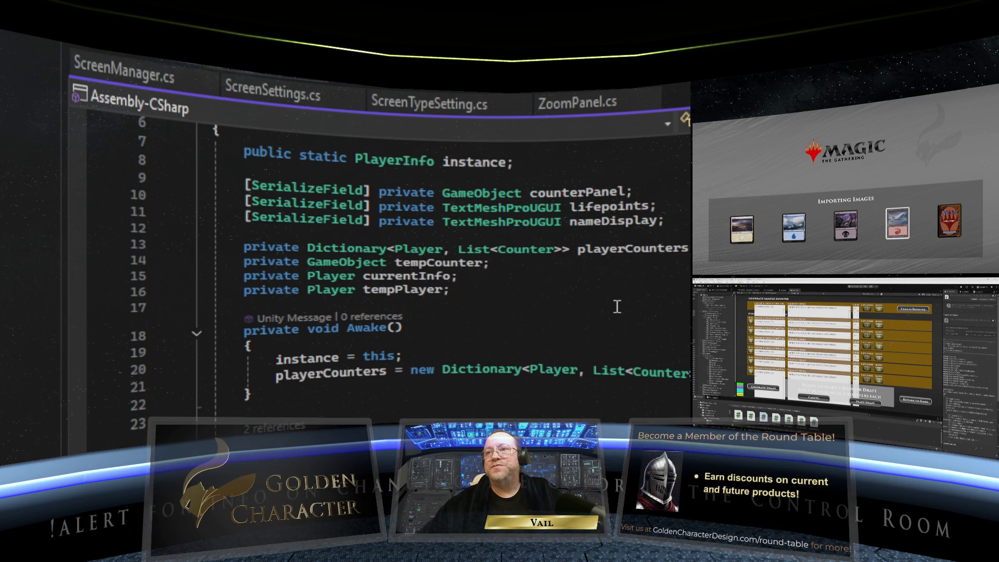
scroll(552, 290, down, 9)
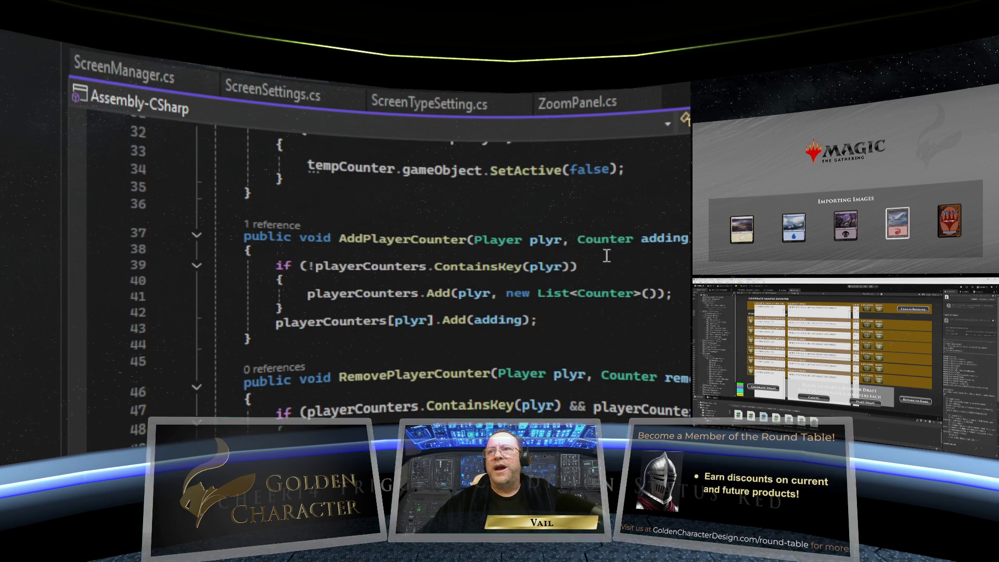
scroll(360, 333, down, 3)
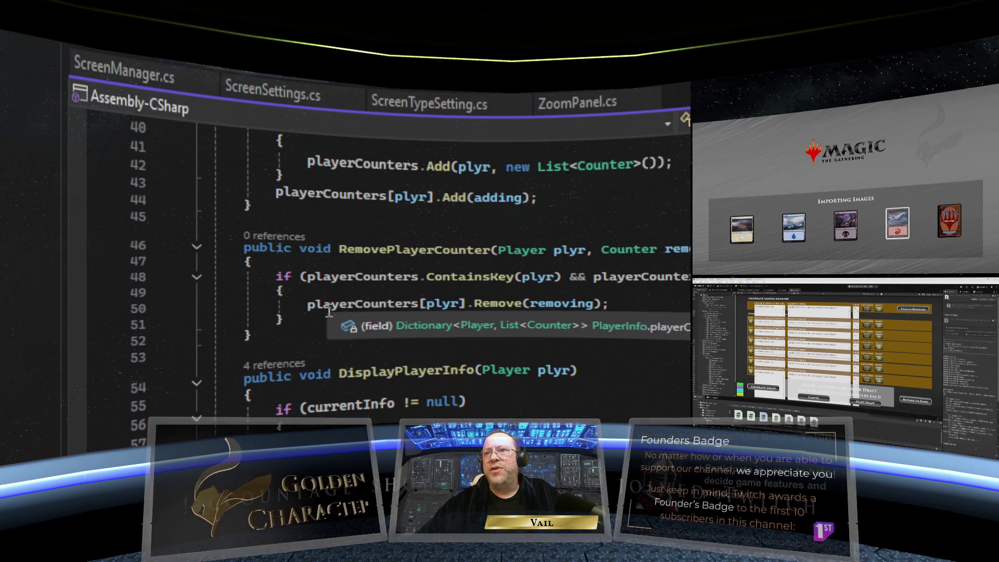
text(;)
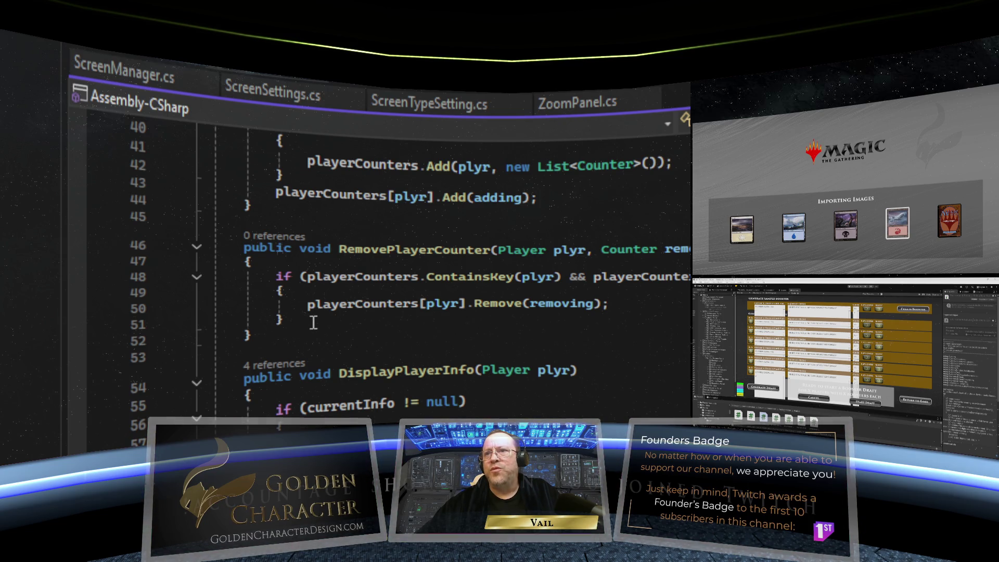
Step: Scroll through the PlayerInfo class to review AddPlayerCounter and RemovePlayerCounter
scroll(314, 322, up, 3)
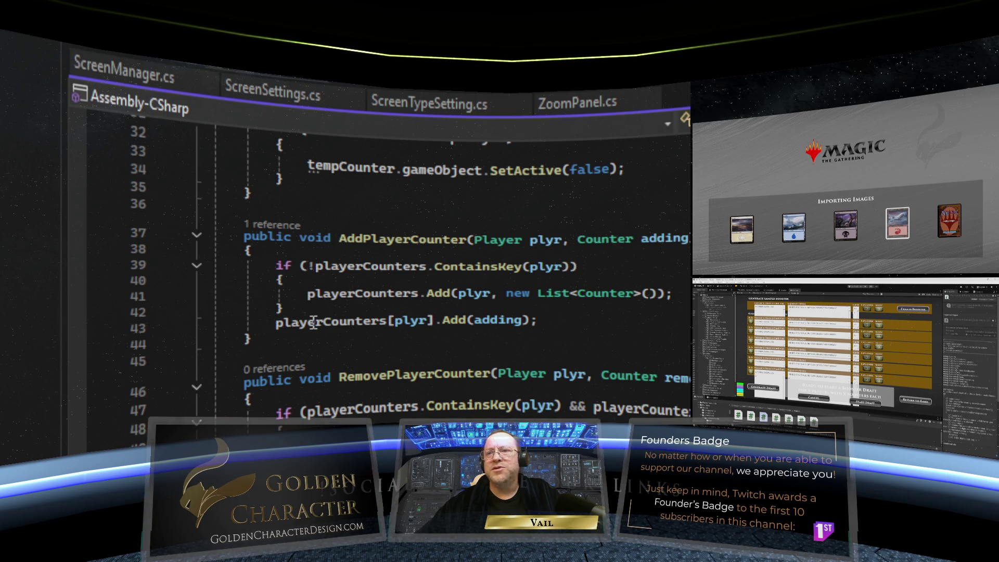
scroll(313, 322, down, 1)
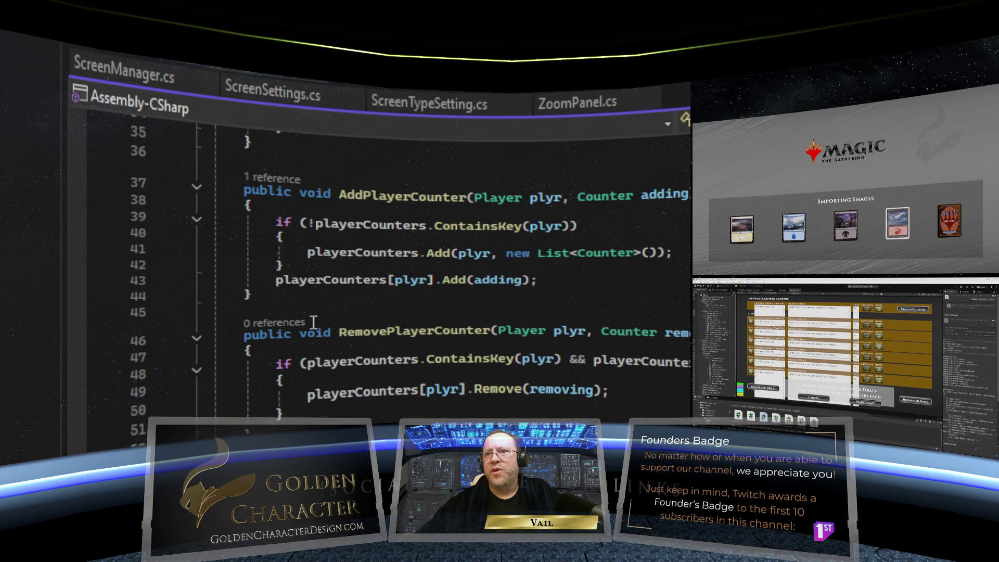
scroll(313, 322, down, 3)
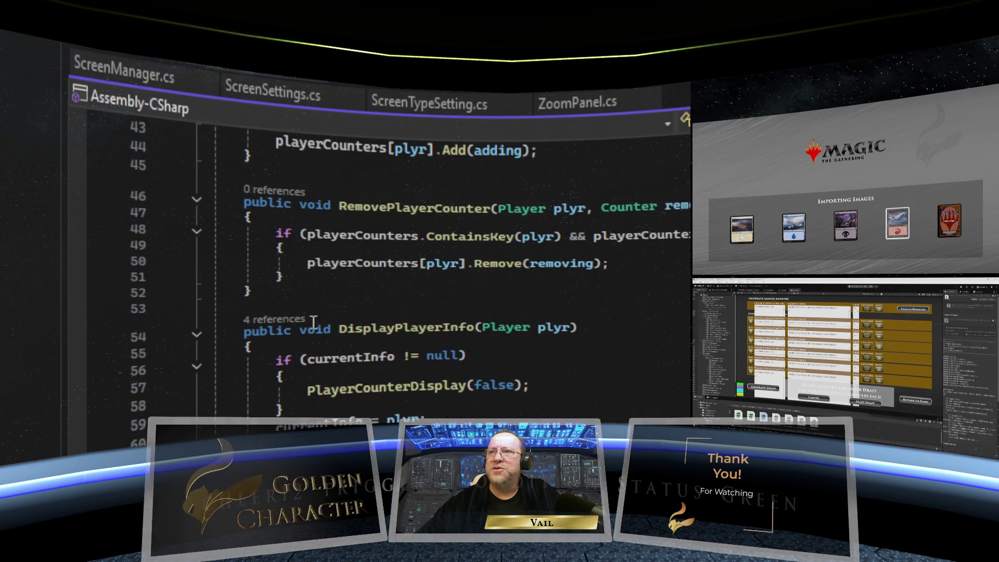
scroll(313, 323, down, 1)
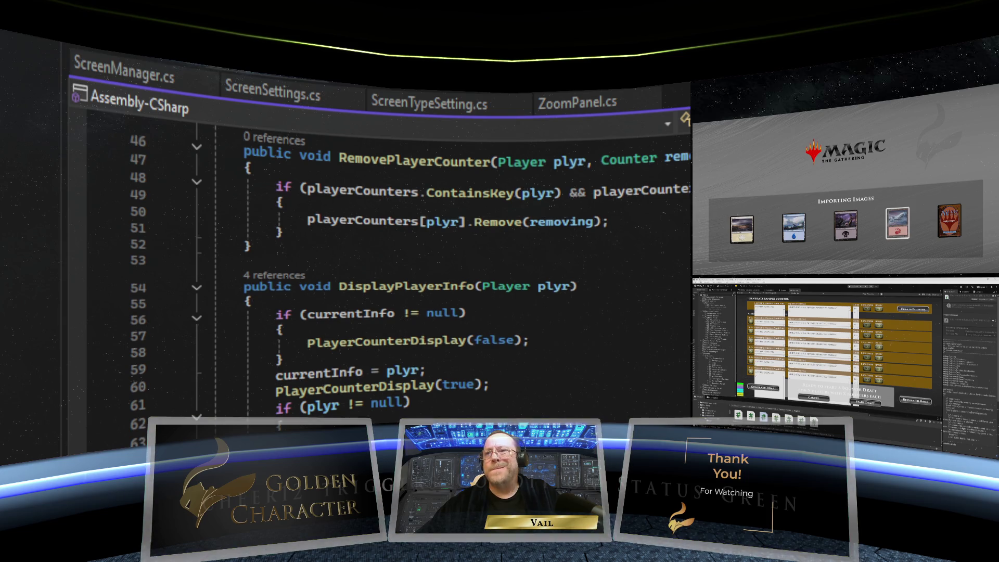
scroll(410, 247, up, 1)
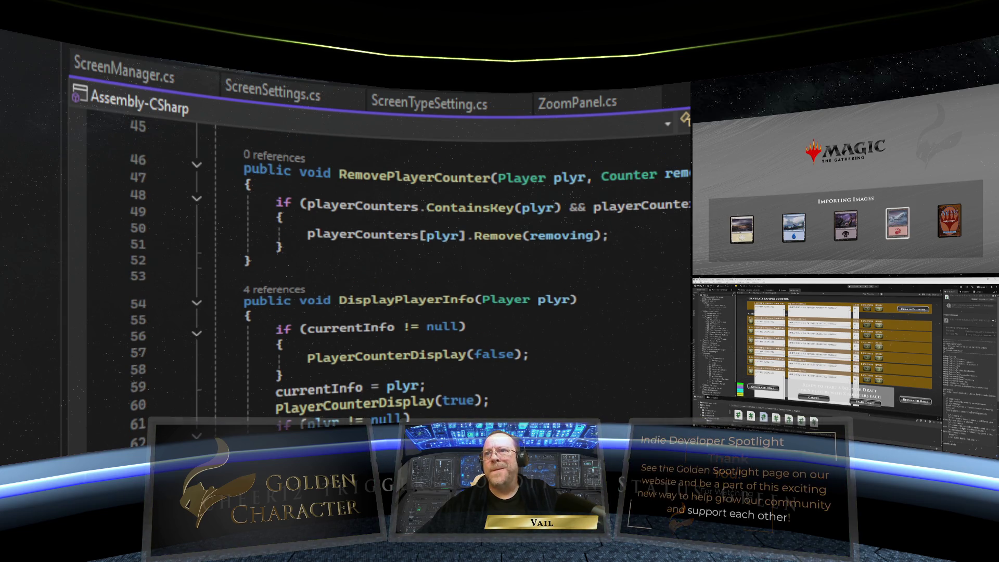
scroll(411, 247, up, 3)
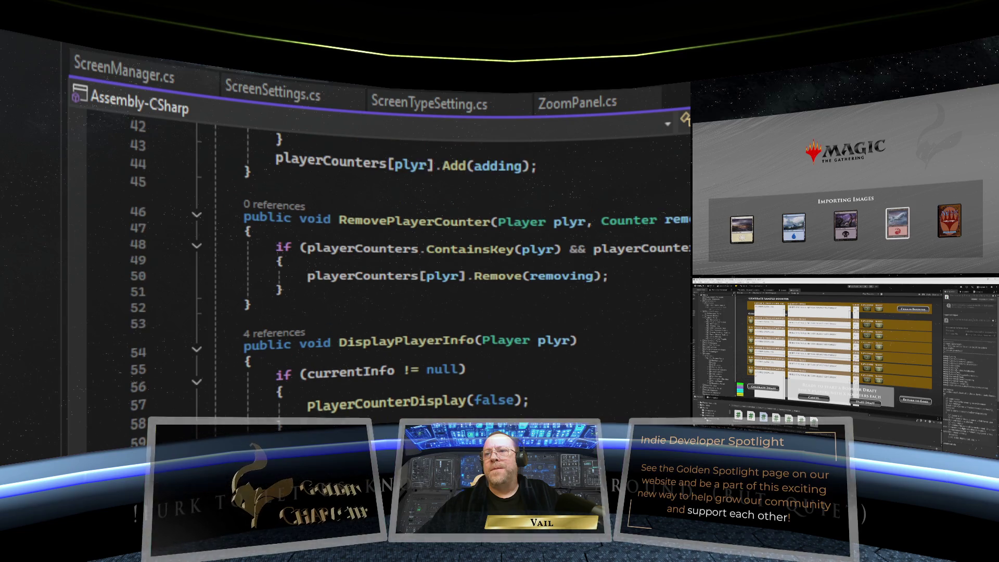
scroll(411, 247, up, 1)
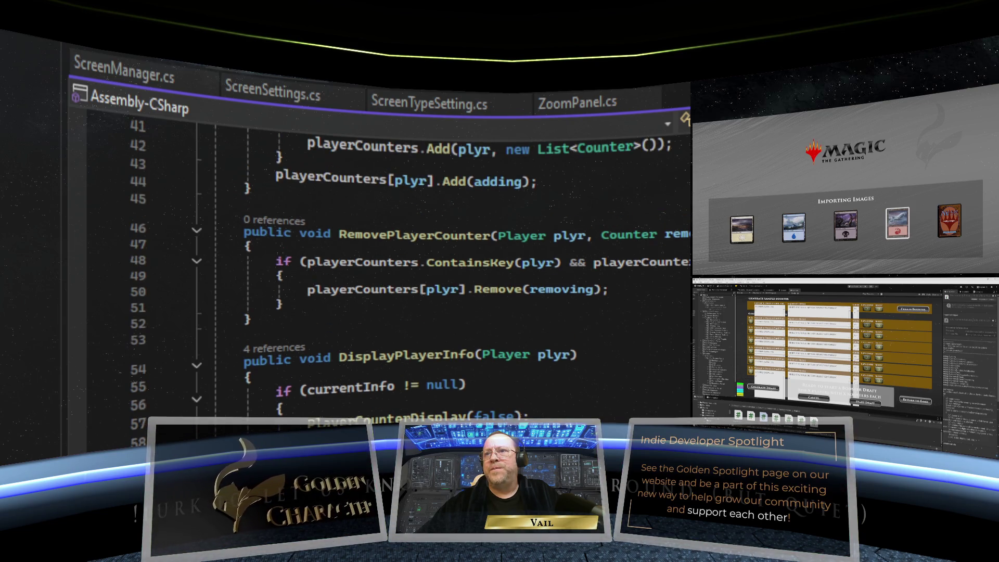
scroll(411, 247, up, 8)
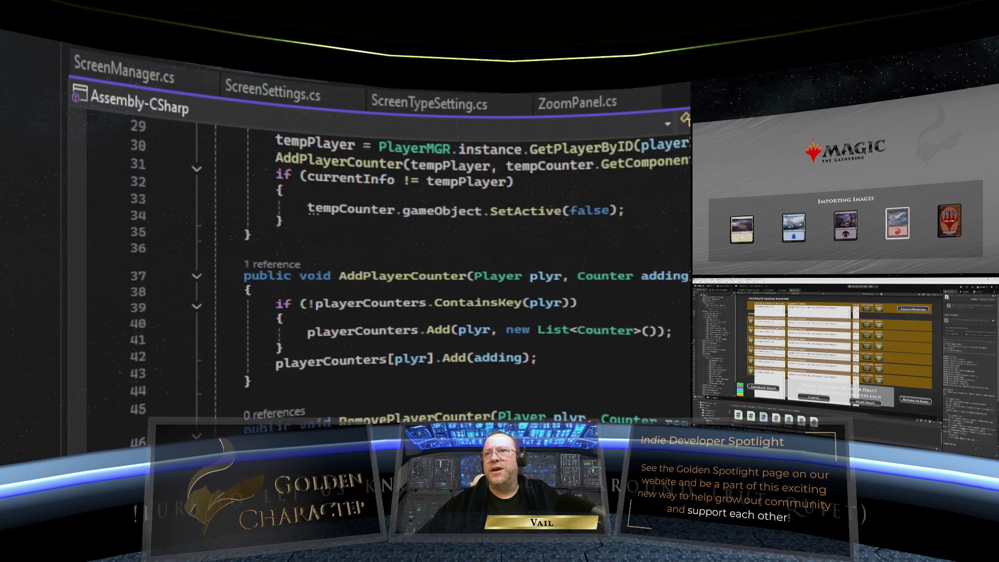
scroll(411, 247, up, 2)
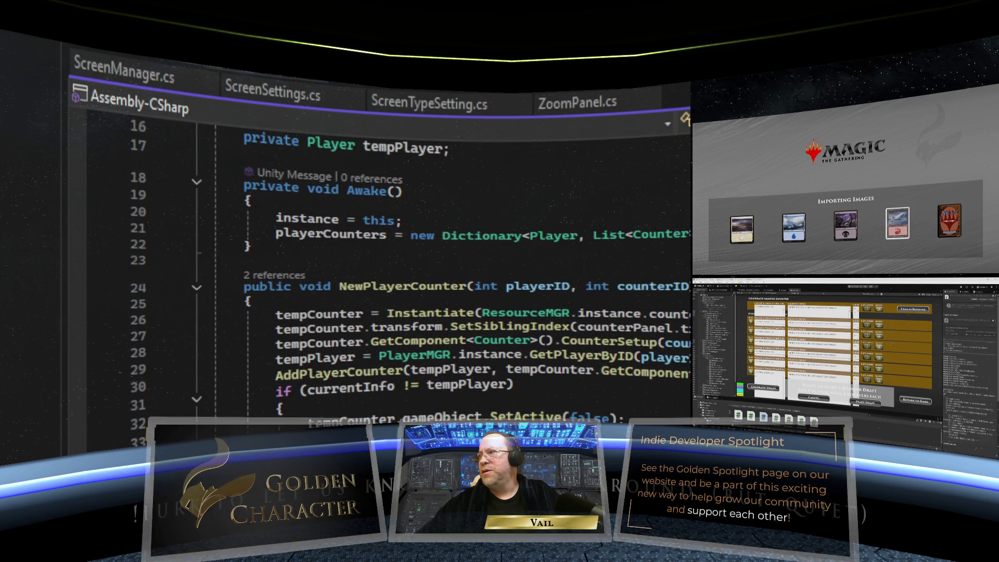
scroll(411, 247, up, 4)
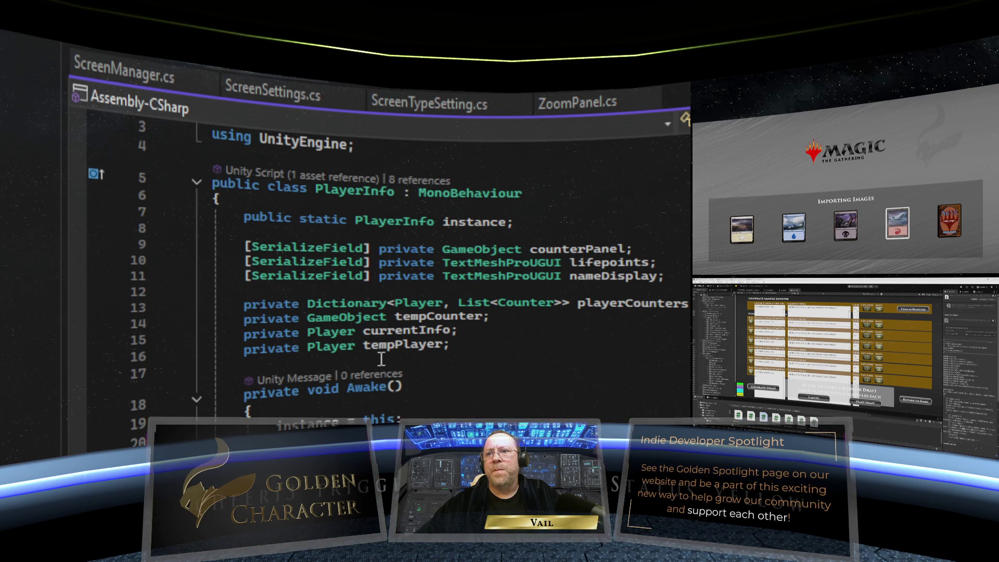
scroll(496, 356, down, 3)
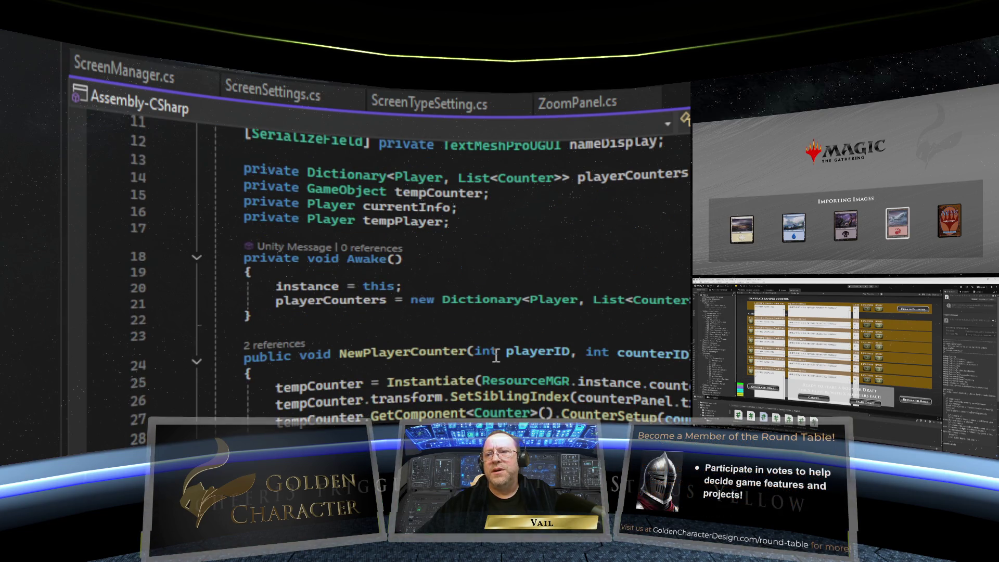
scroll(495, 356, up, 2)
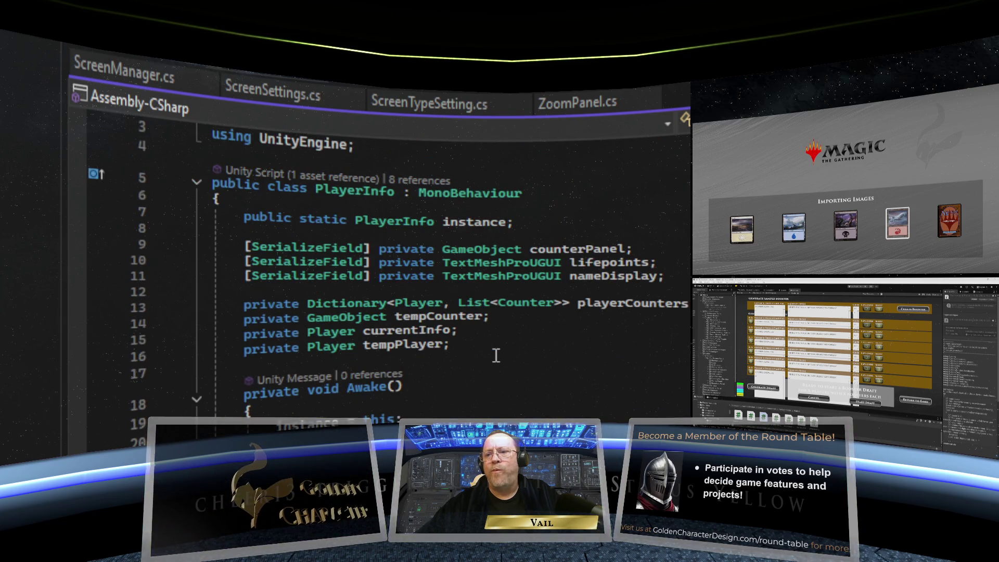
scroll(496, 356, down, 10)
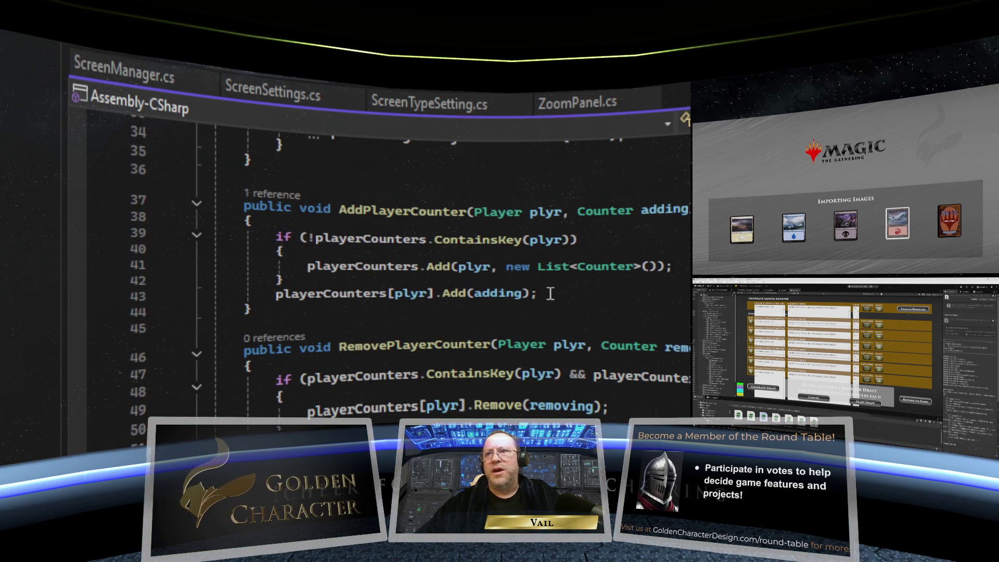
click(550, 293)
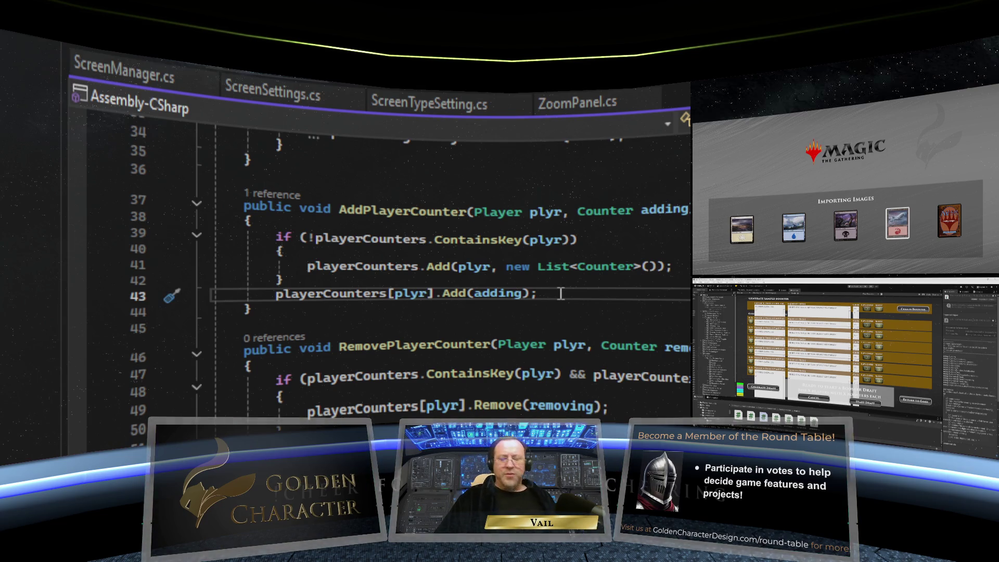
key(Return)
key(Return)
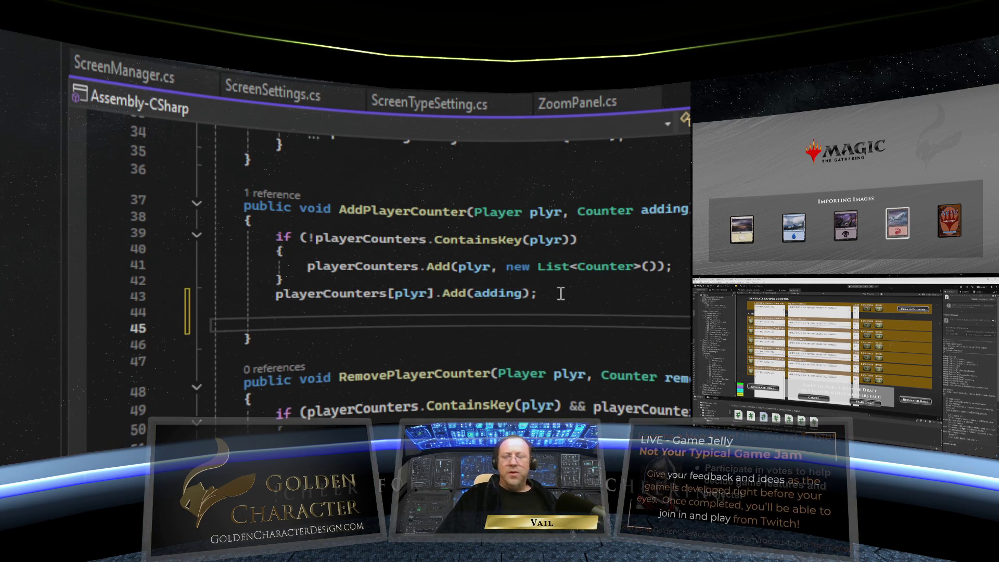
key(BackSpace)
key(BackSpace)
key(Tab)
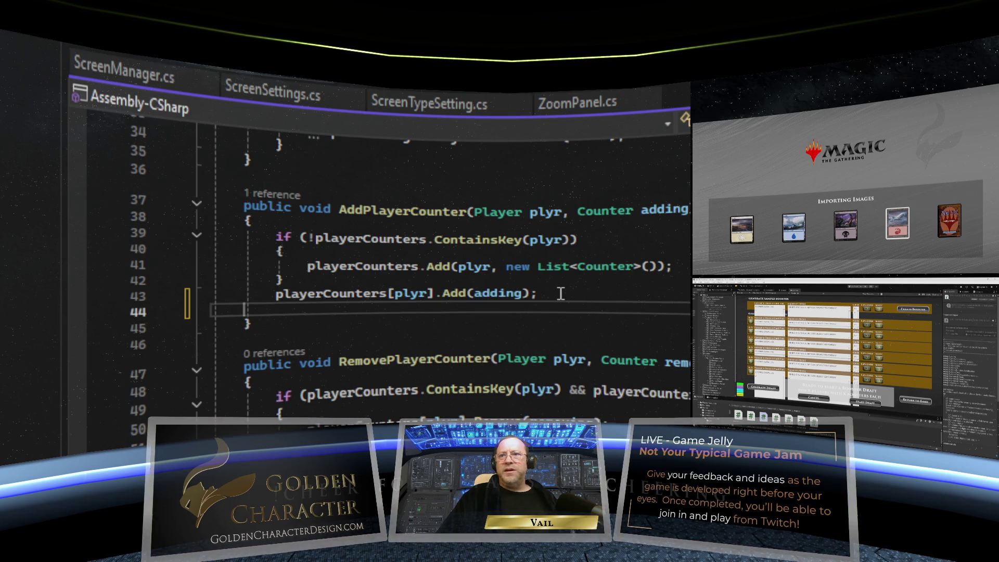
key(Tab)
text(Destroy)
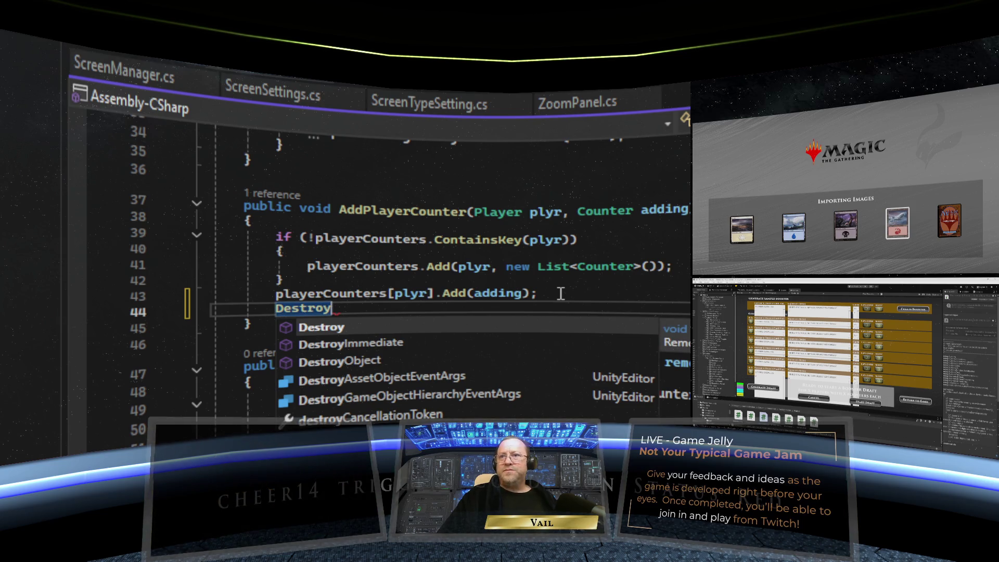
text(()
text(addi)
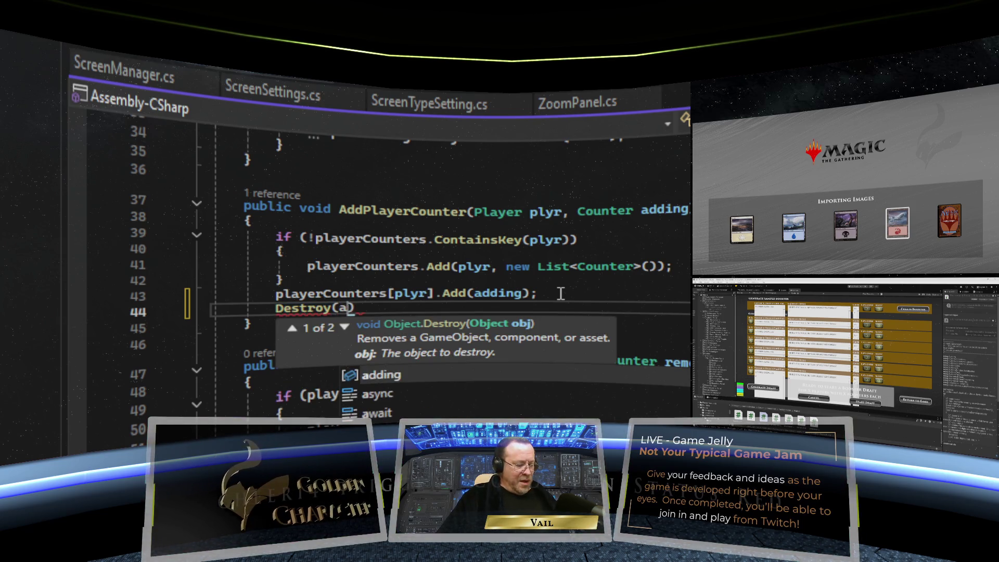
text(ng.gameO)
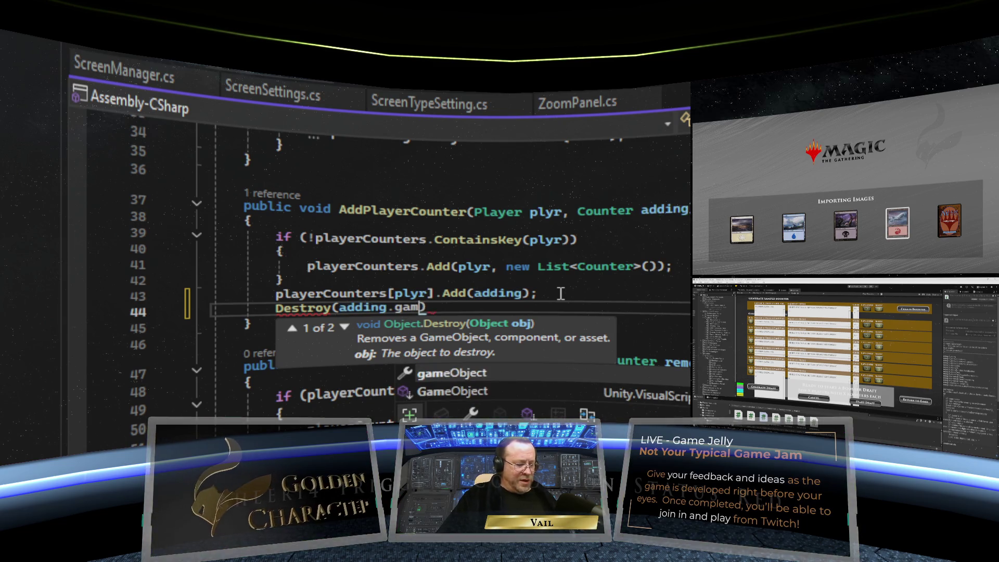
text(bject)
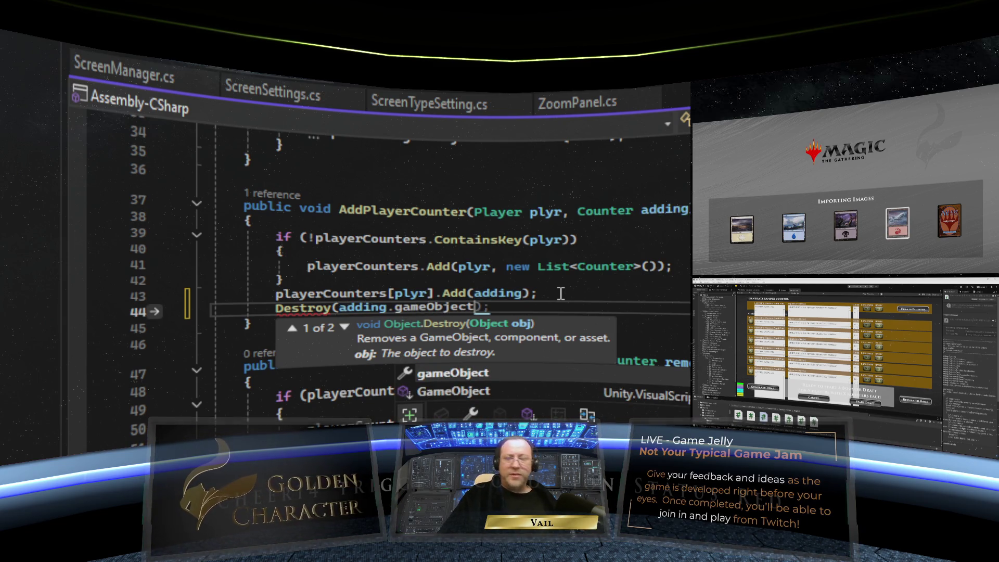
text())
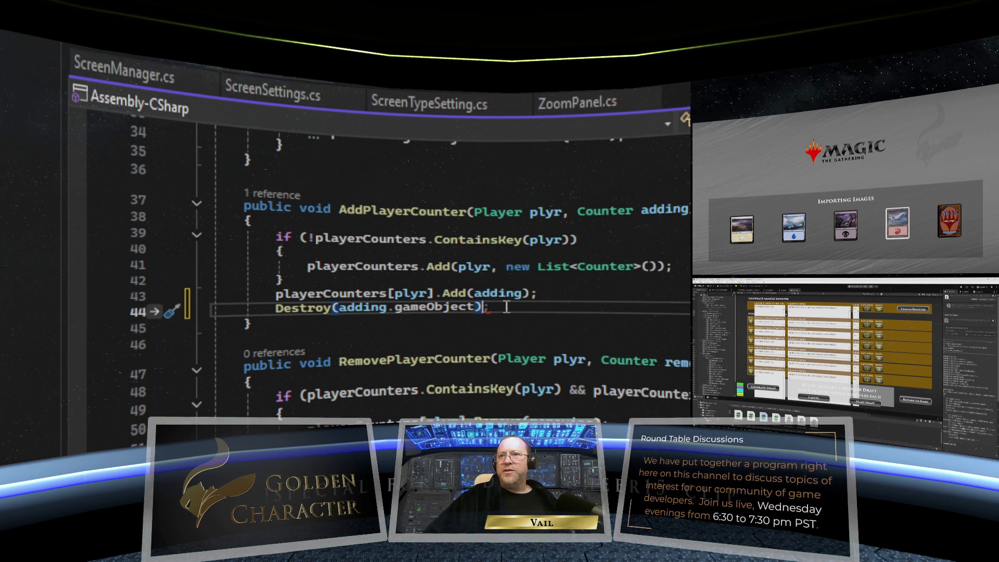
drag(482, 307, 148, 316)
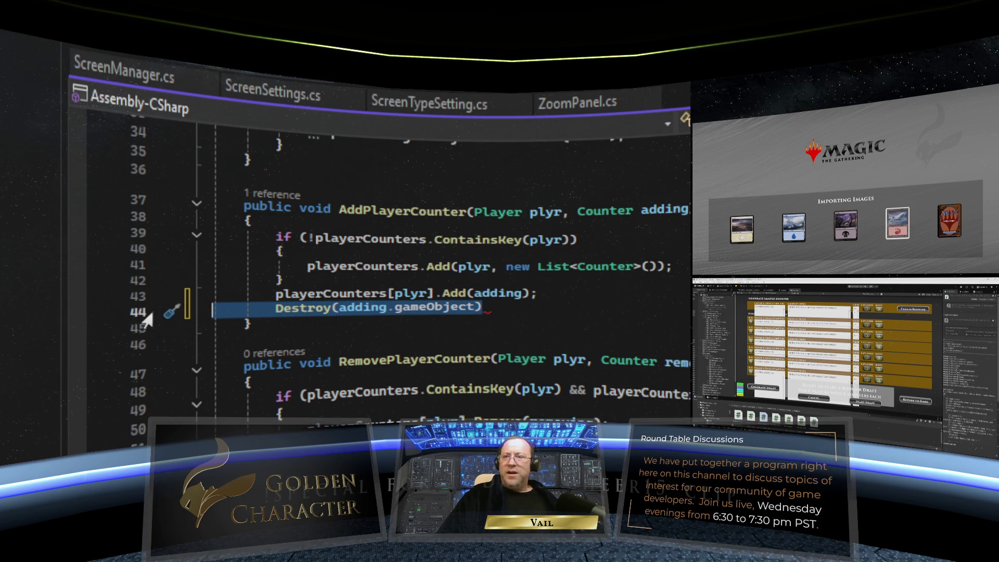
key(BackSpace)
key(BackSpace)
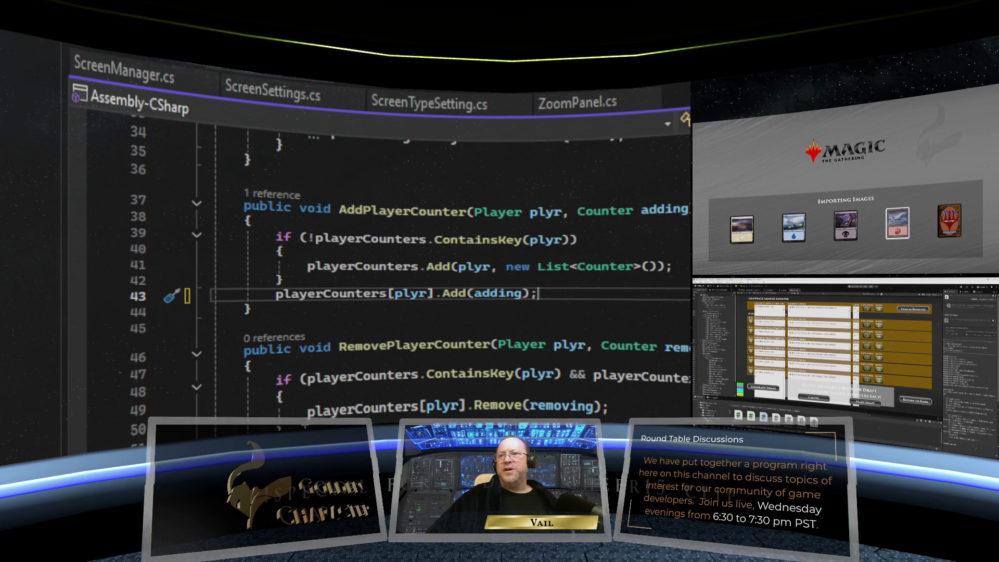
Step: Insert Destroy(removing.gameObject); on a new line right after the Remove(removing) call
click(615, 410)
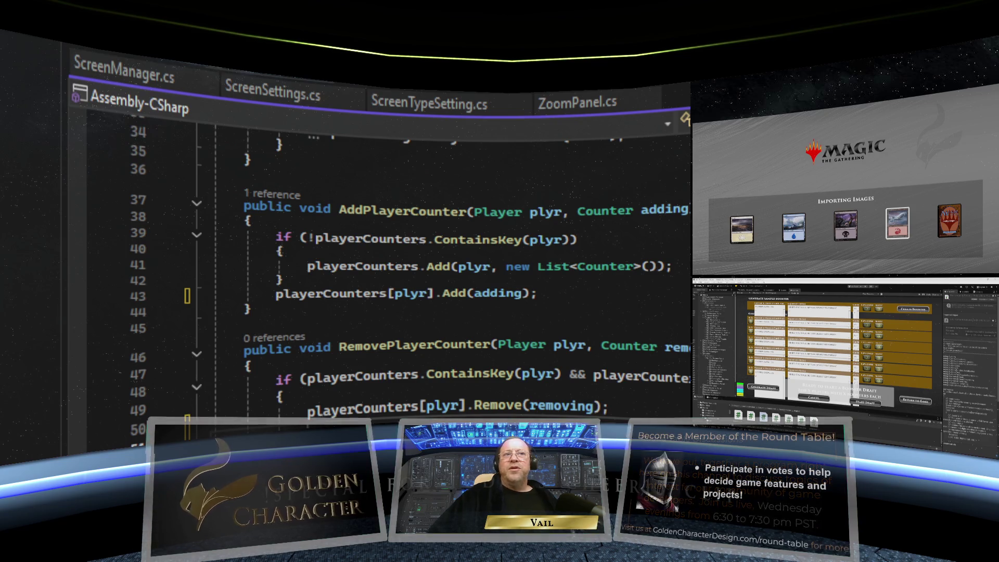
key(Return)
scroll(554, 367, down, 3)
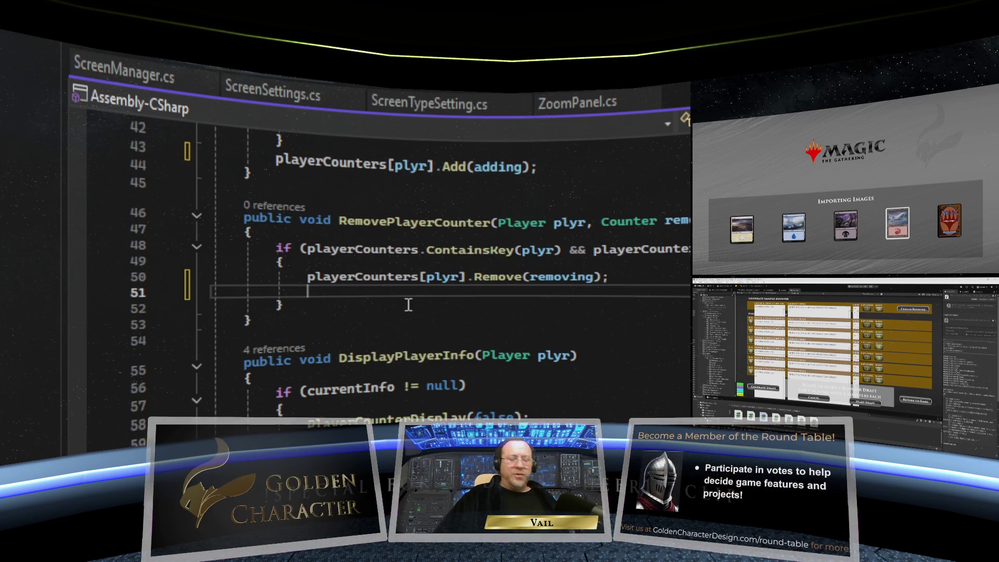
text(Destroy)
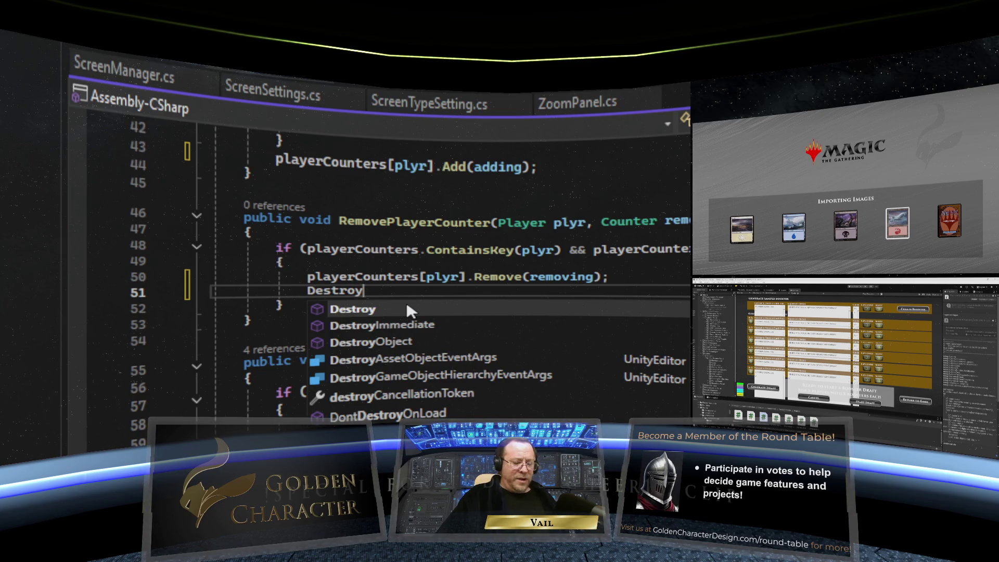
text((re)
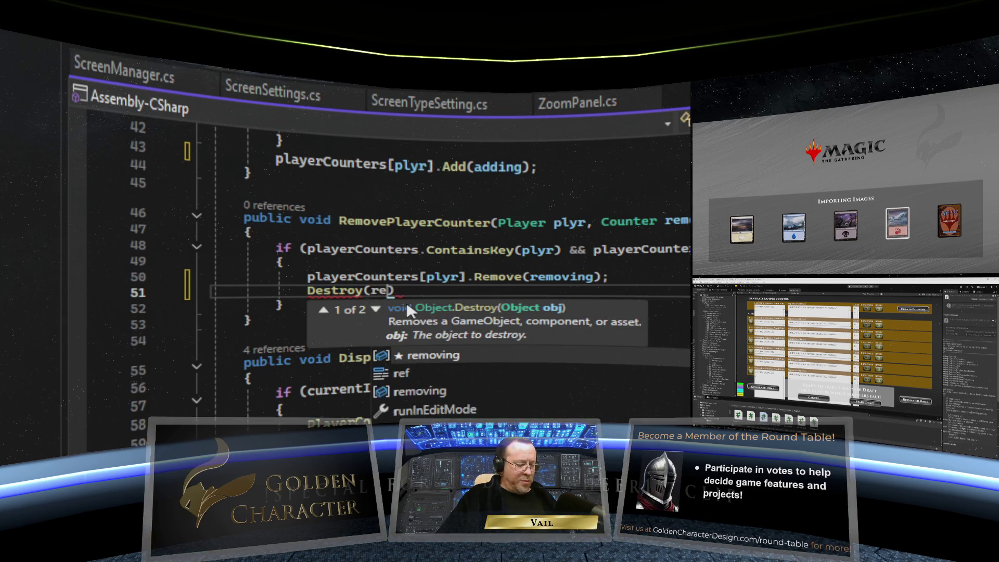
text(moving.)
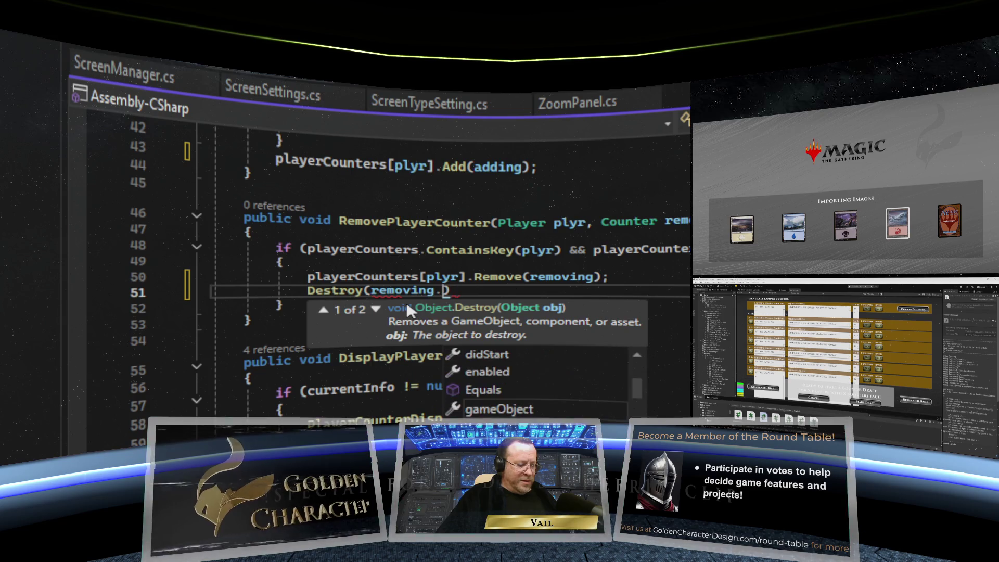
text(g)
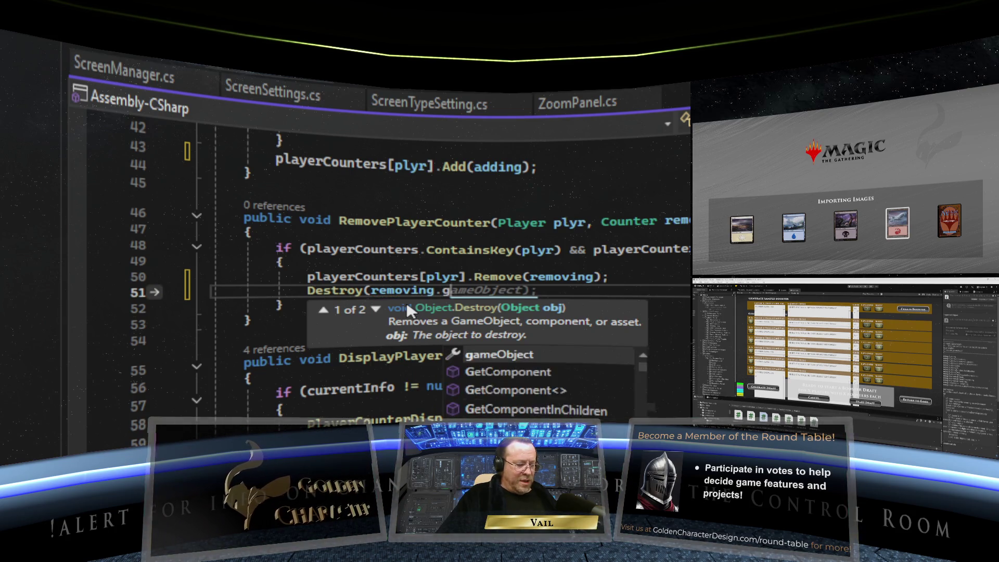
text(ameObject)
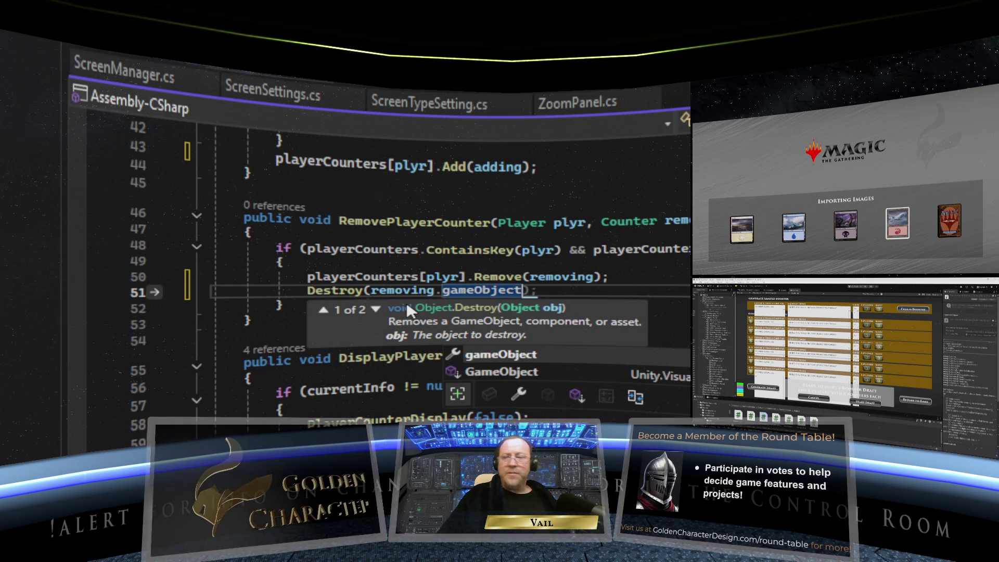
text();)
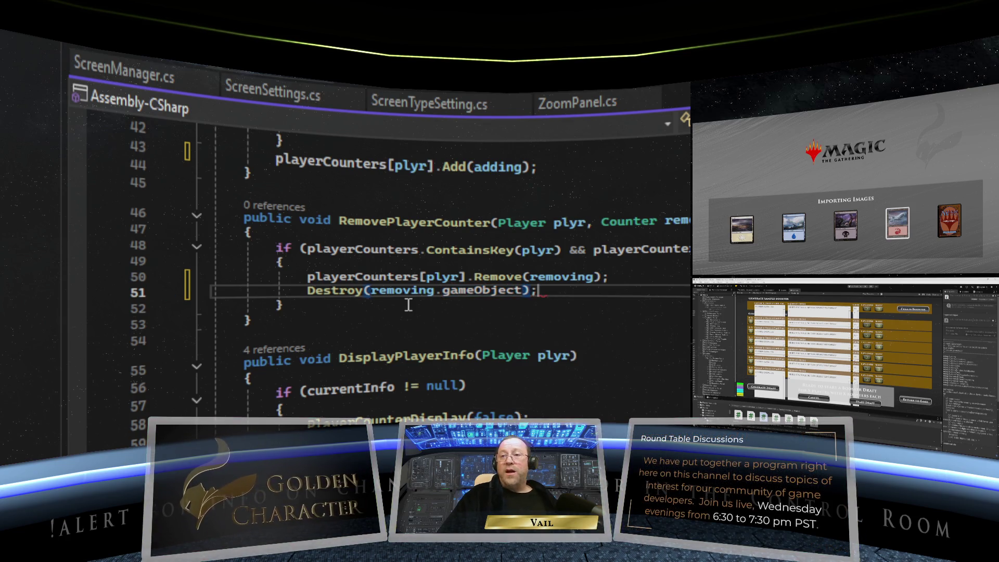
click(445, 316)
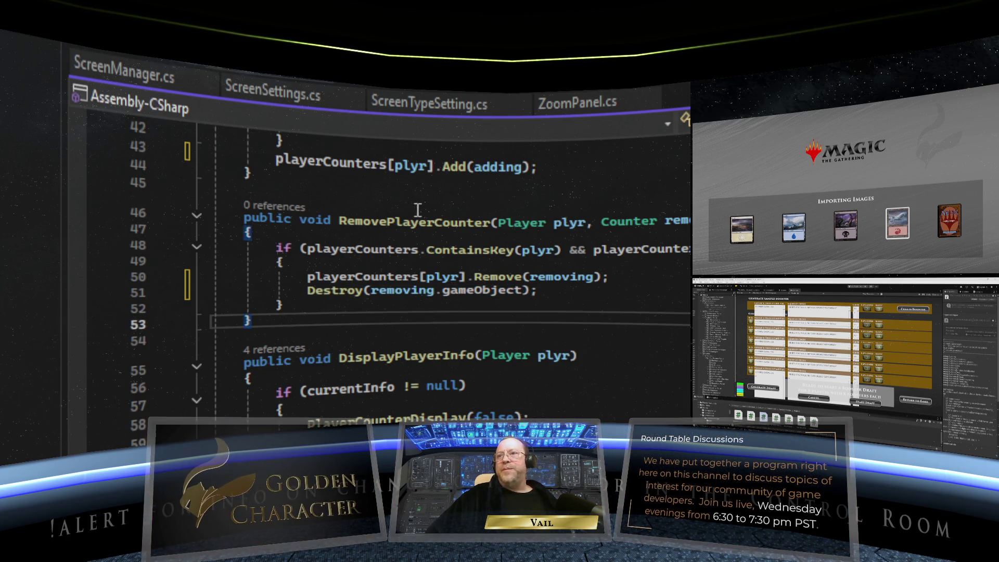
scroll(442, 302, up, 1)
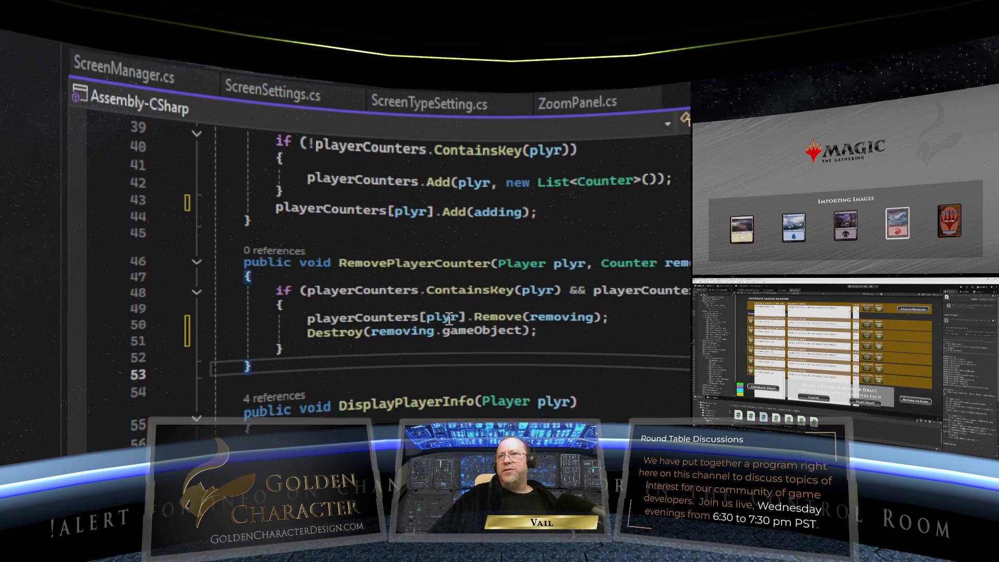
scroll(437, 270, down, 1)
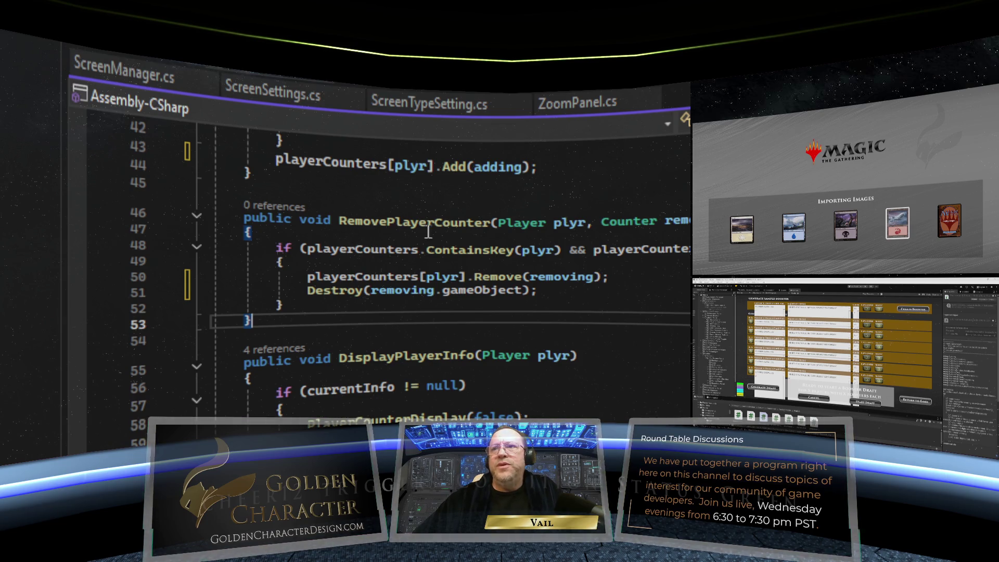
mouse_move(512, 229)
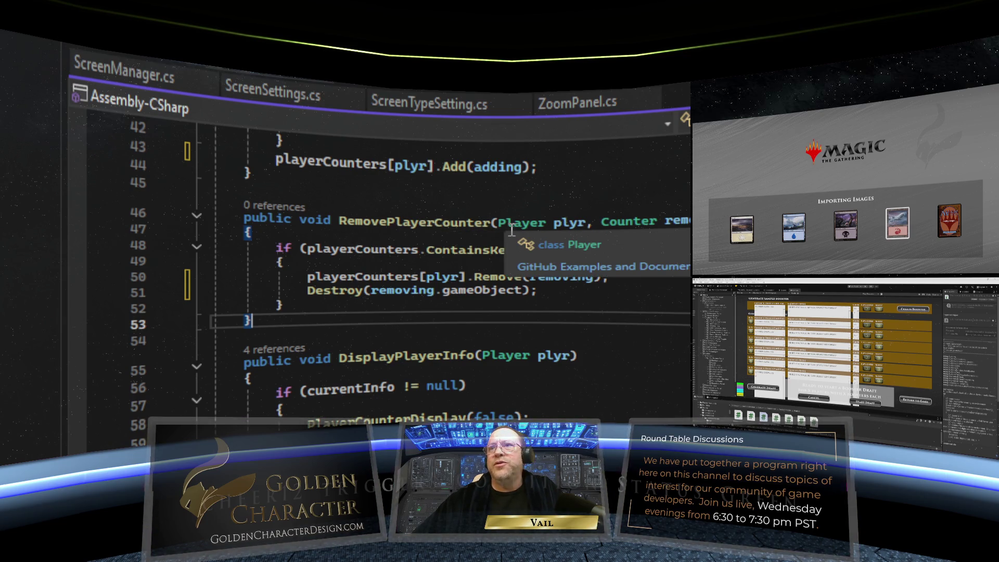
mouse_move(485, 243)
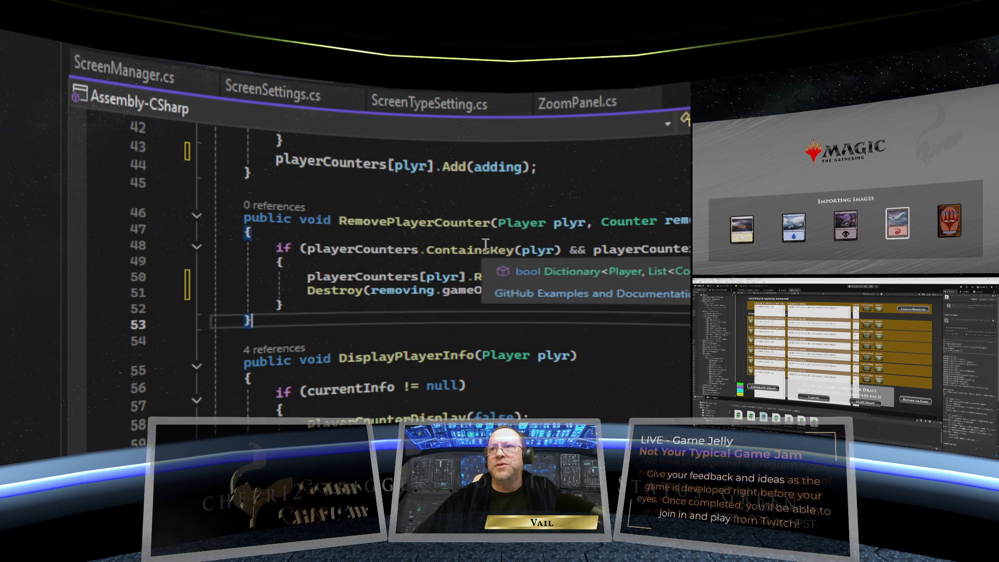
mouse_move(570, 221)
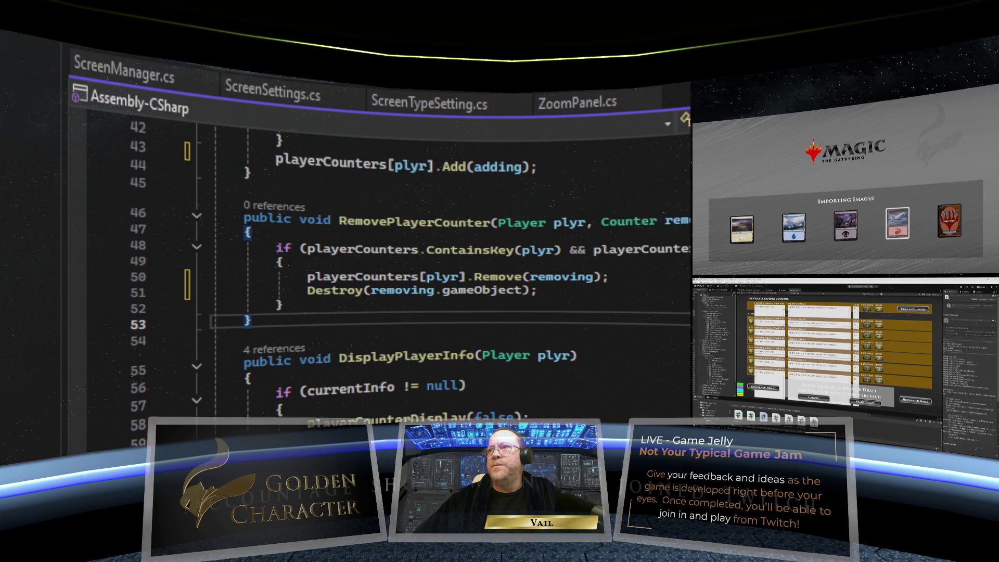
Step: Close ScreenManager.cs and locate the commented-out RemoveCounterFromCard call on line 33 of OnPointerClick
key(ctrl+F4)
scroll(514, 274, up, 4)
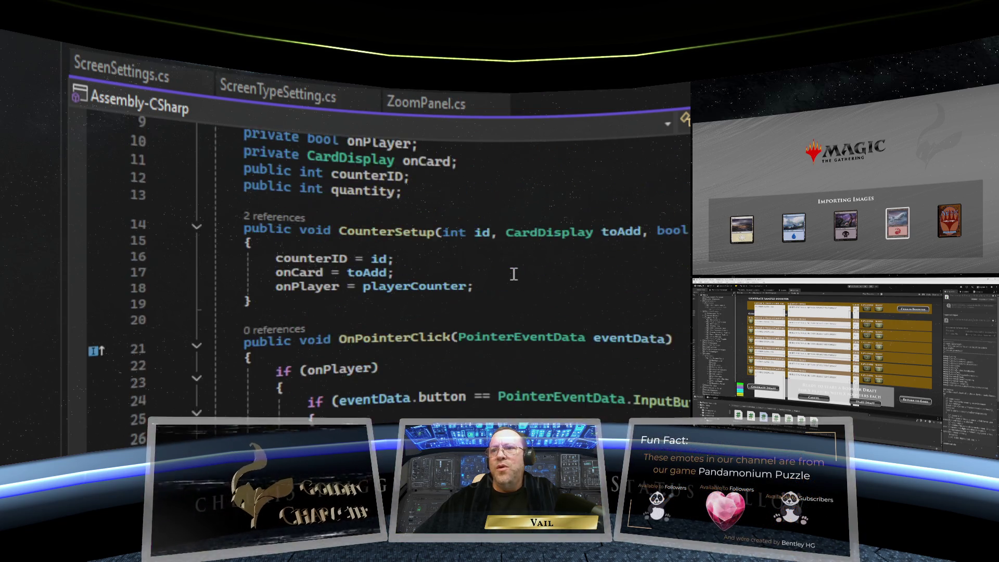
scroll(513, 274, down, 2)
scroll(514, 274, down, 2)
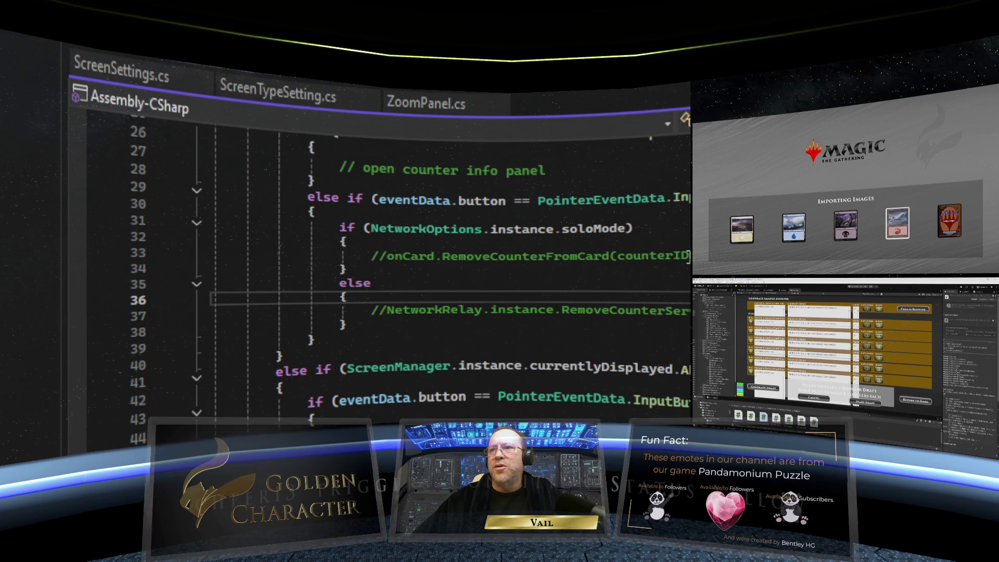
drag(687, 256, 386, 257)
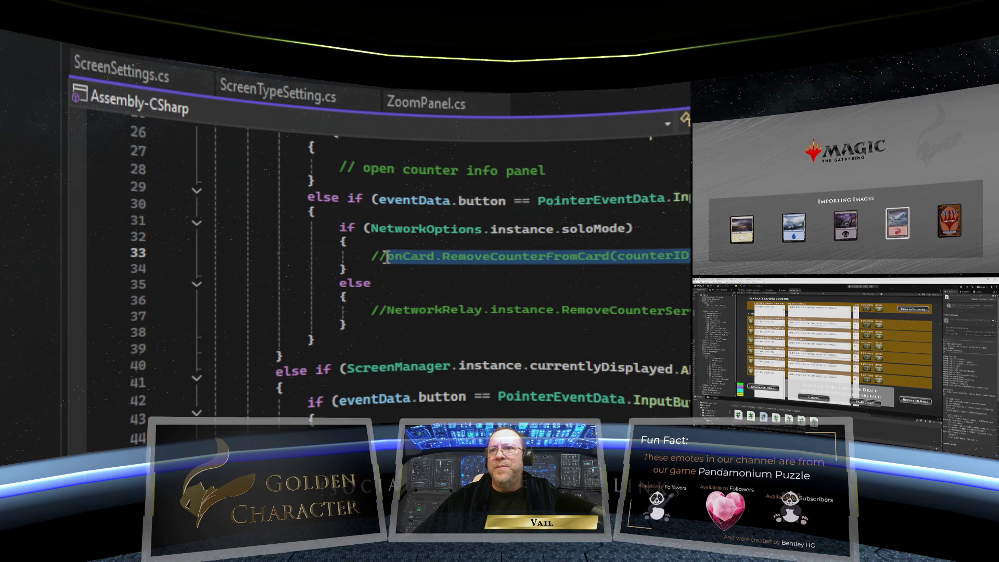
click(438, 260)
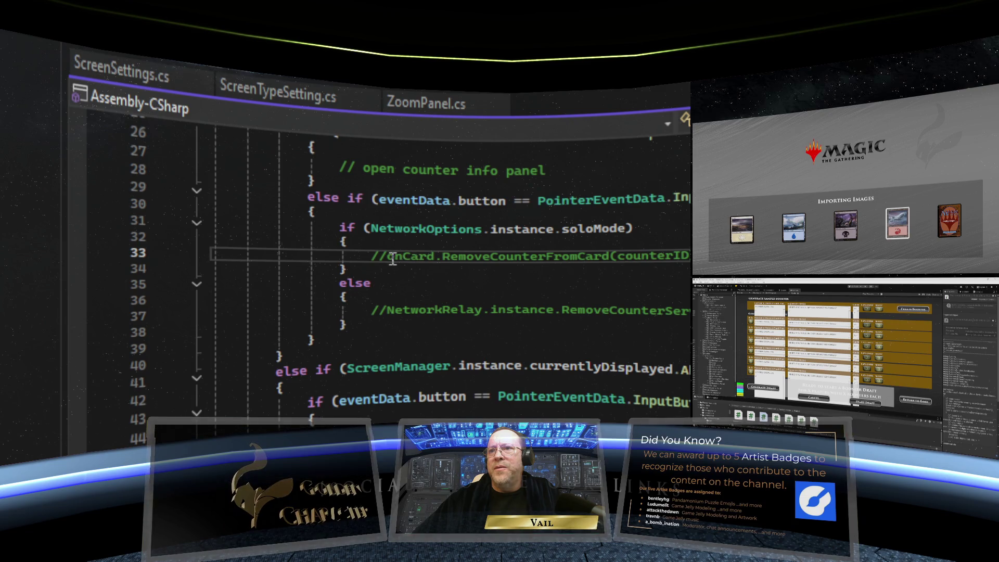
Step: Uncomment line 33 and replace onCard with PlayerInfo.instance. in the removal call
key(ctrl+k)
key(ctrl+u)
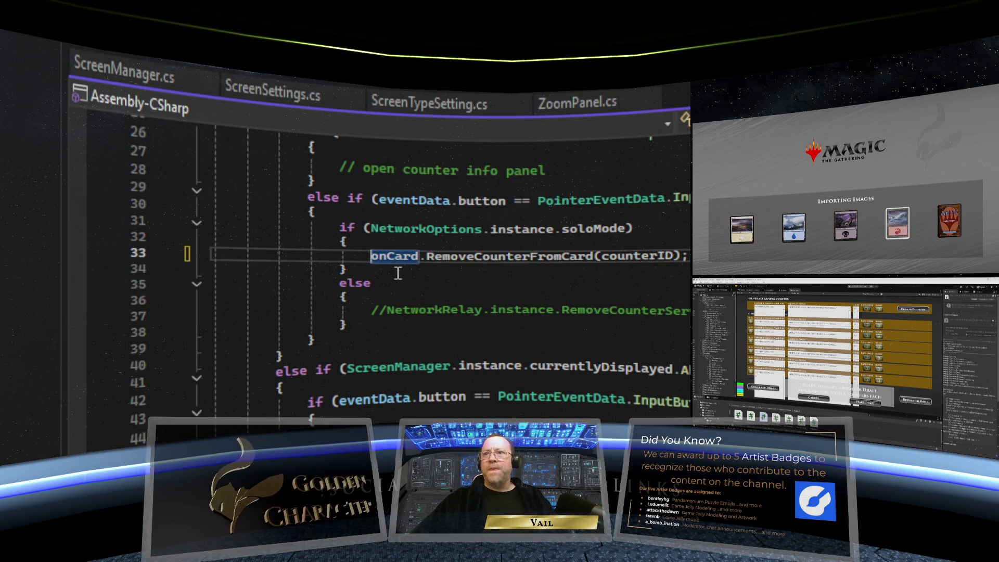
drag(418, 260, 371, 259)
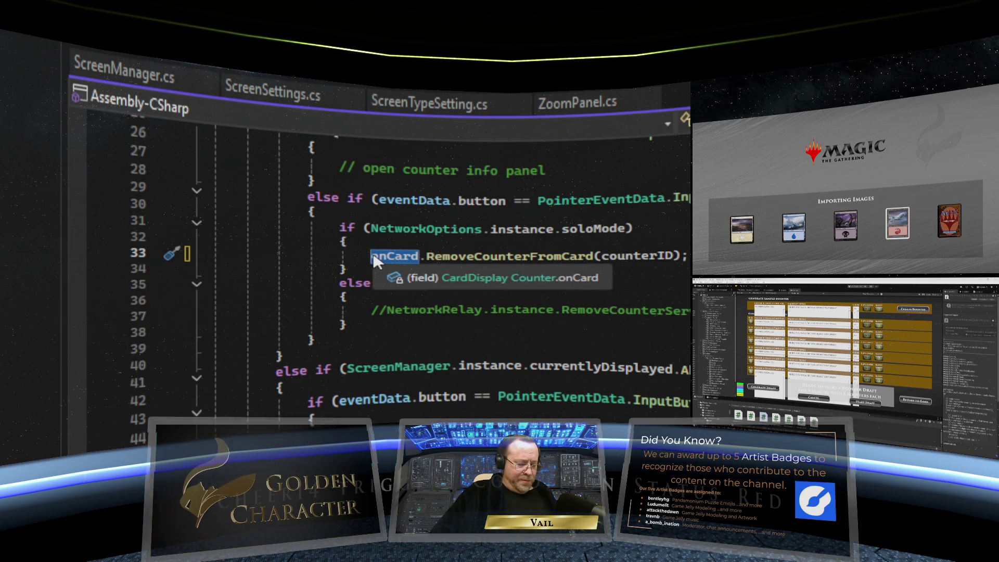
text(PlayerIn)
text(fo.instance)
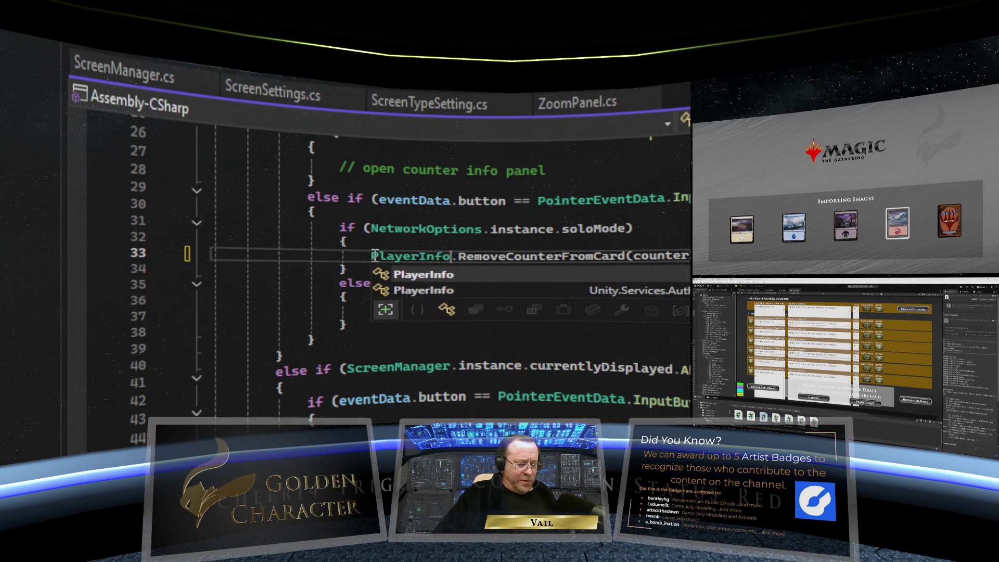
text(.)
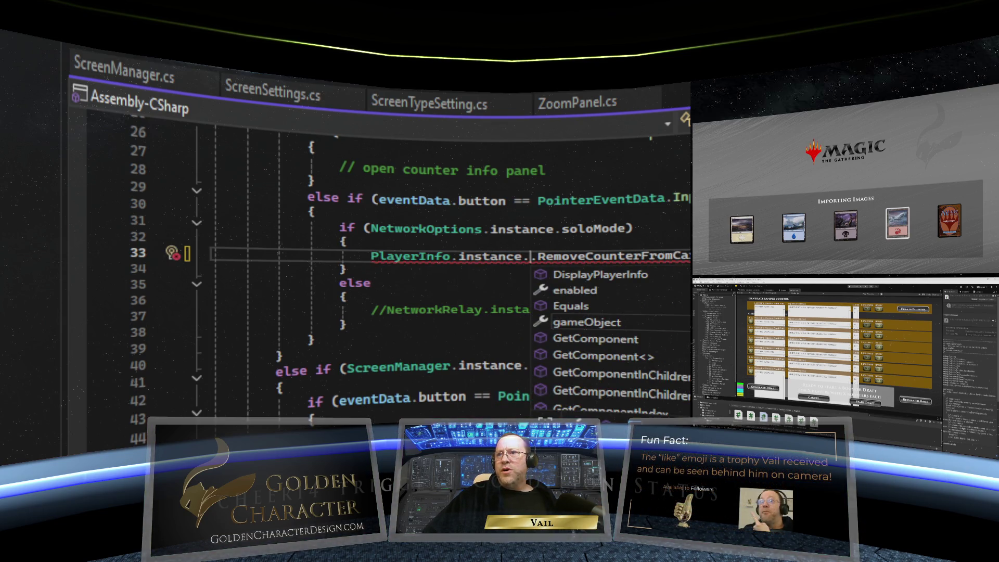
key(Escape)
mouse_move(654, 263)
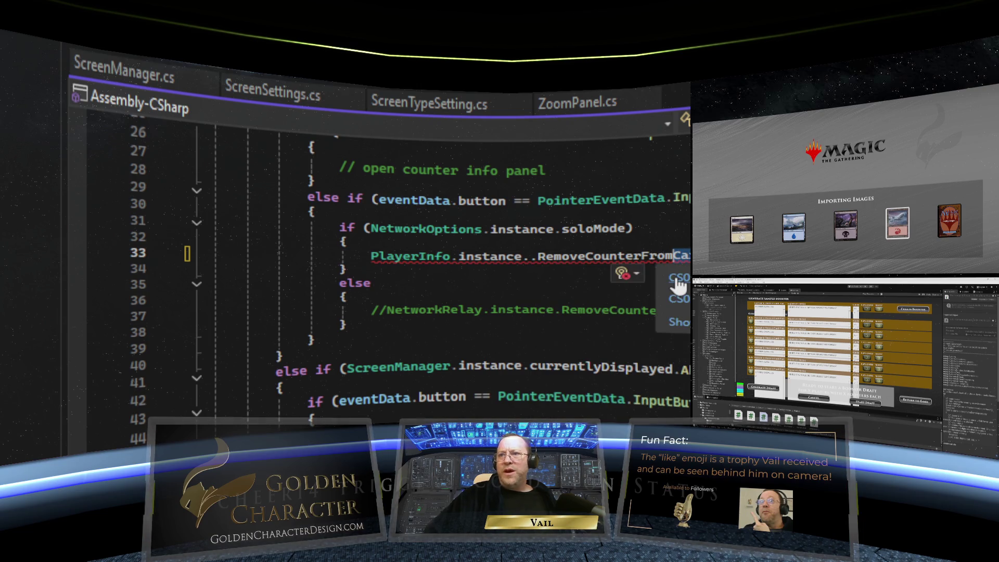
click(678, 285)
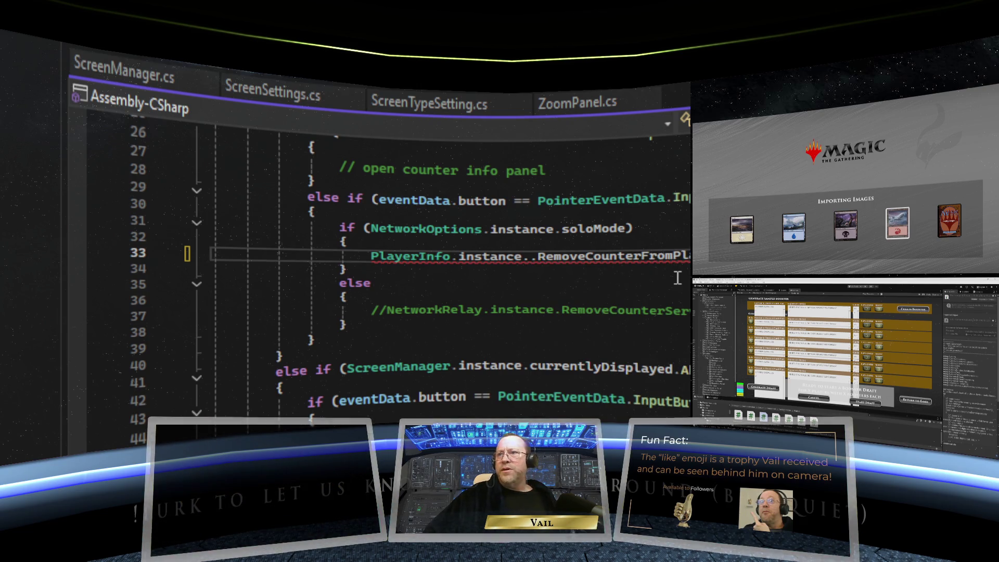
mouse_move(661, 260)
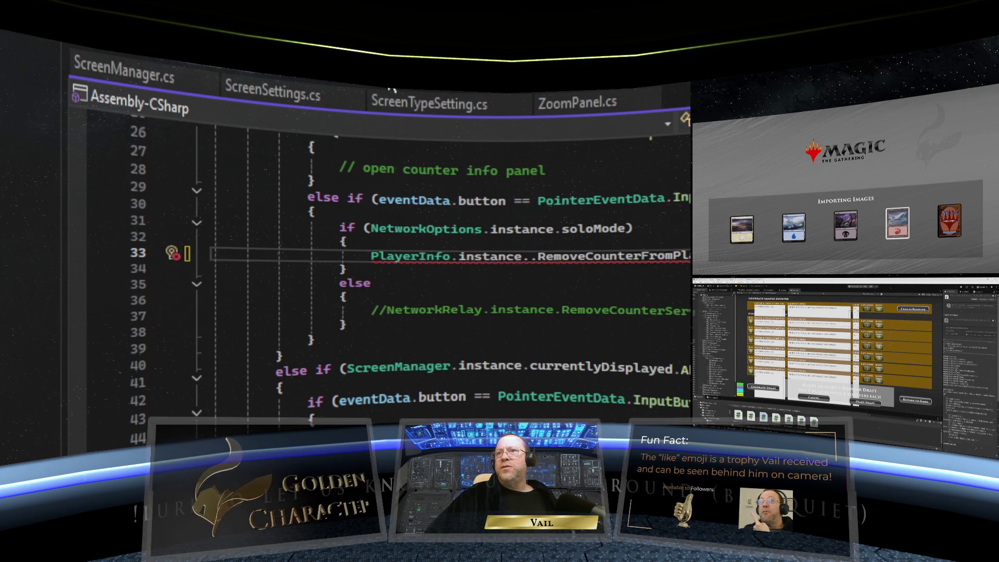
Step: Rename the called method from RemoveCounterFromCard to RemovePlayerCounter
key(ctrl+minus)
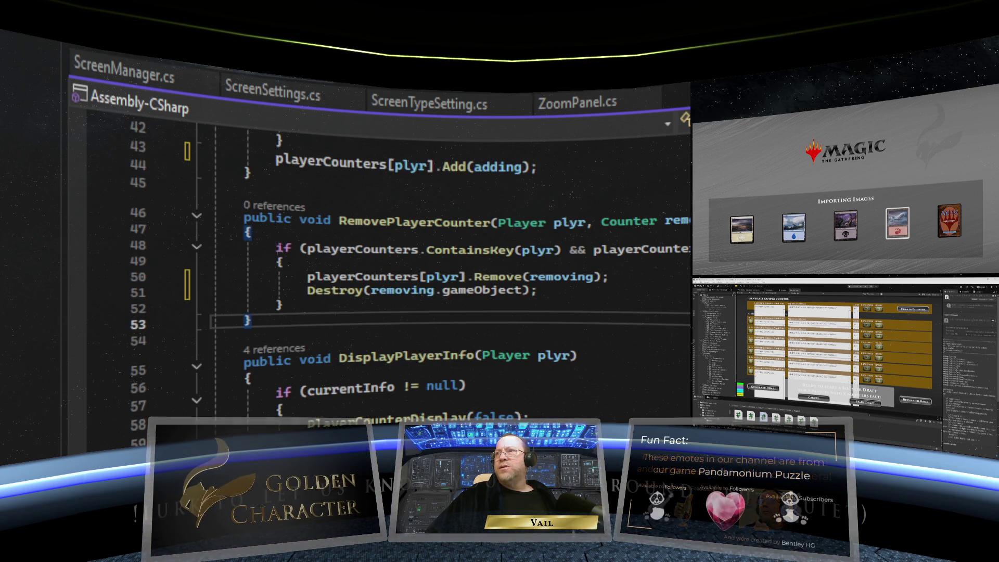
key(ctrl+minus)
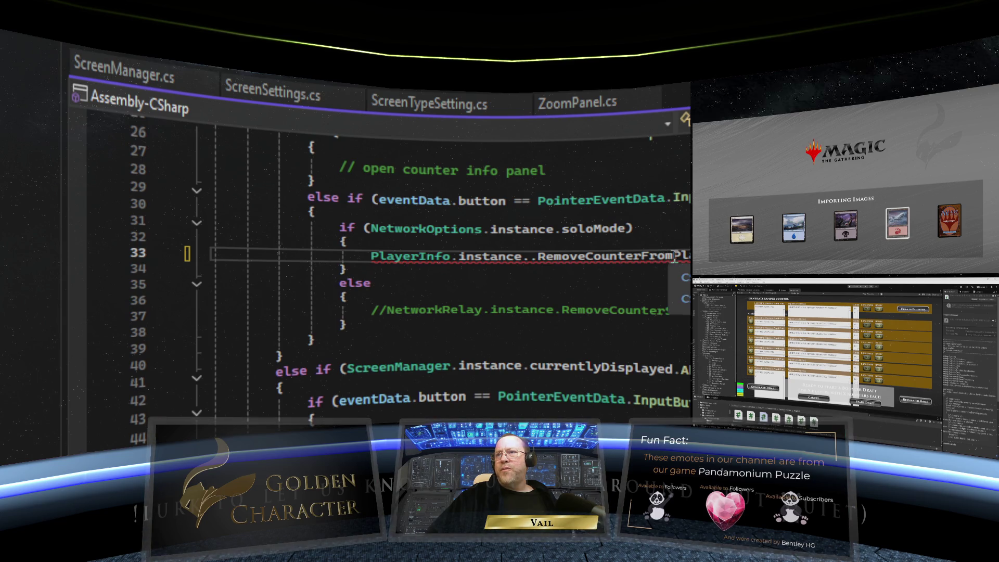
drag(675, 256, 585, 256)
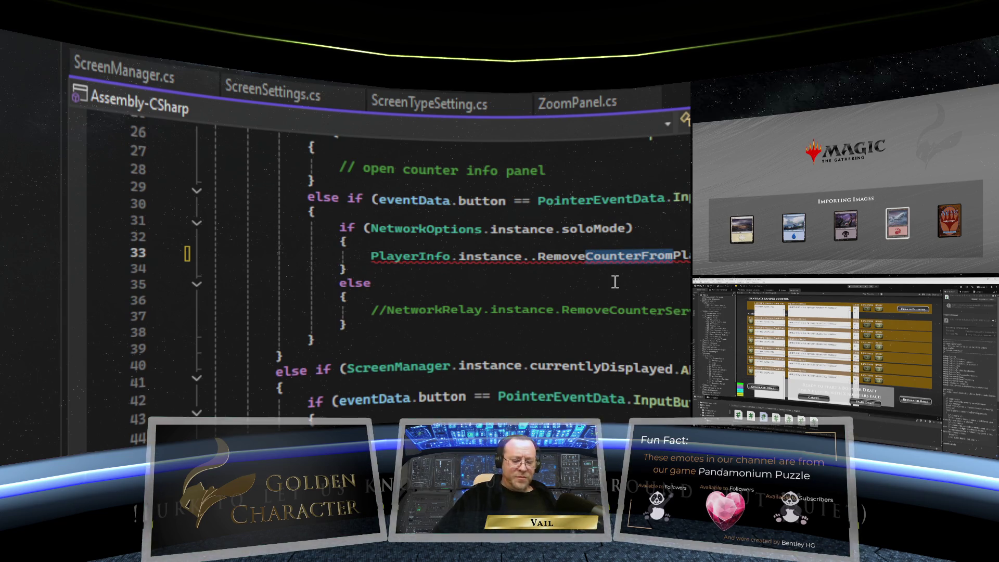
key(Delete)
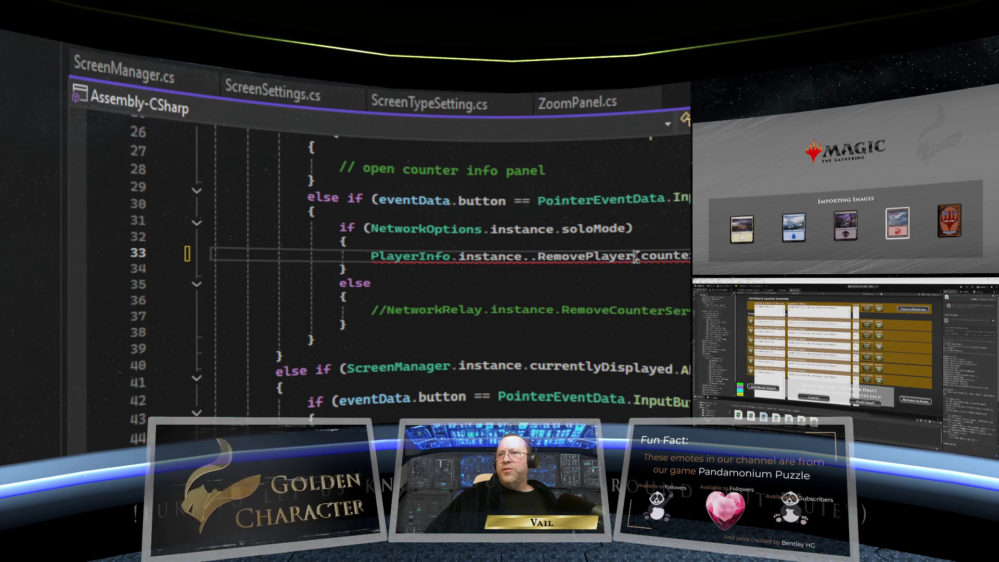
text(Counter)
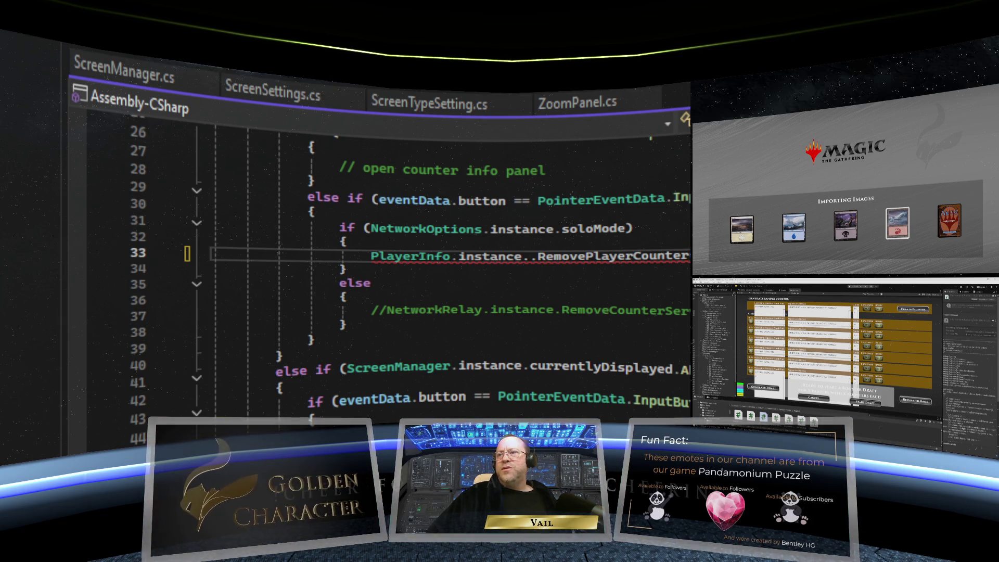
scroll(416, 260, up, 7)
double_click(310, 300)
scroll(416, 260, down, 2)
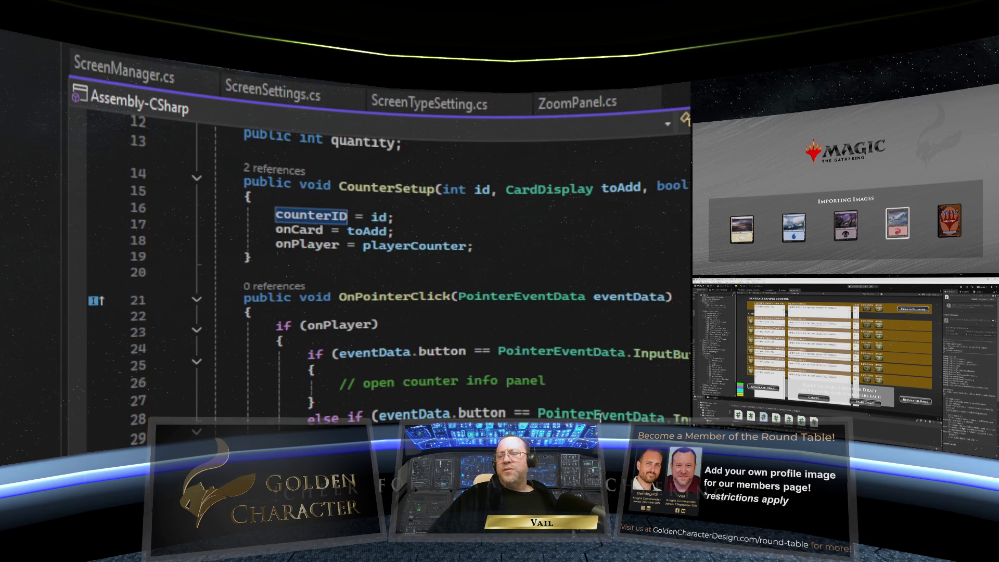
key(Escape)
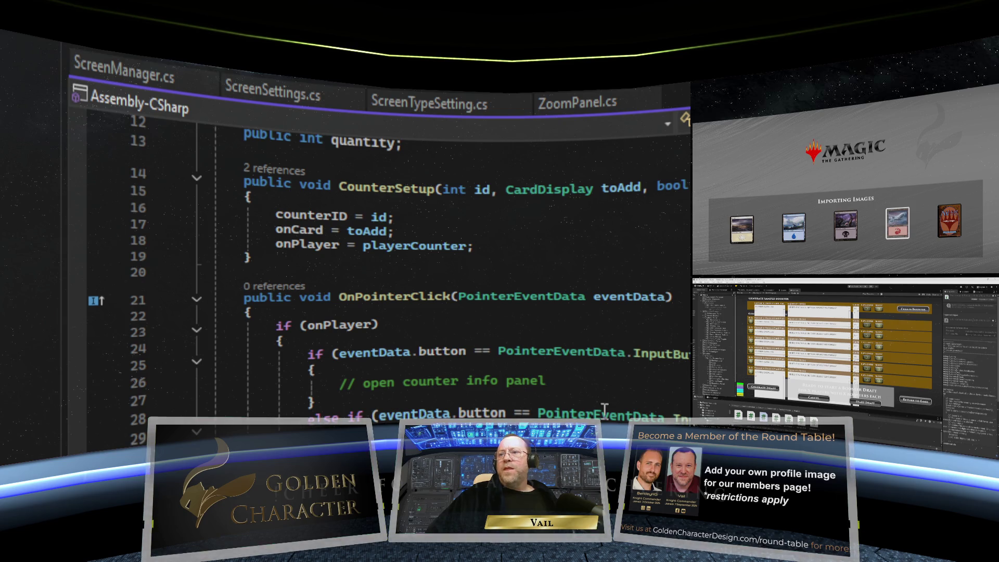
scroll(551, 300, up, 1)
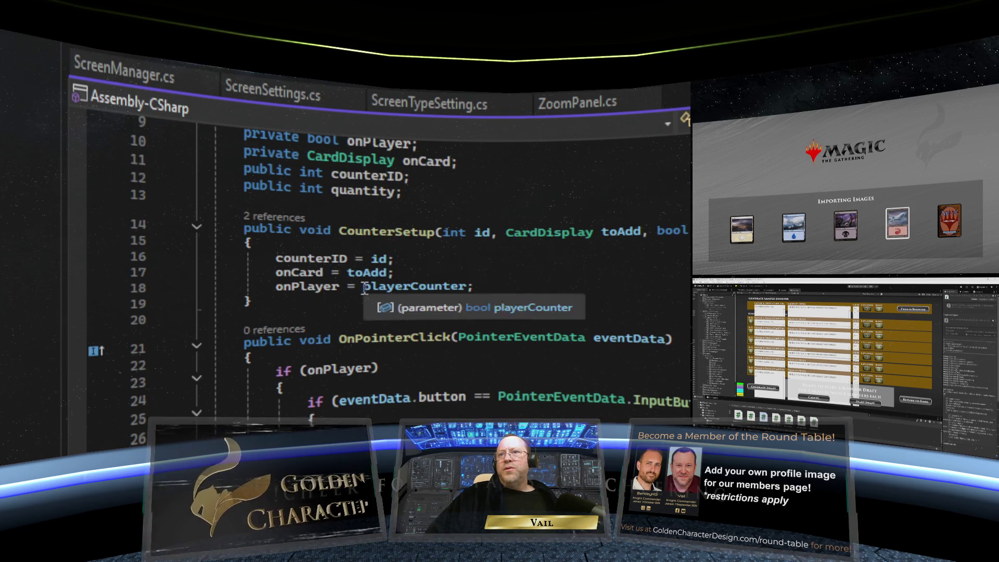
scroll(451, 254, up, 3)
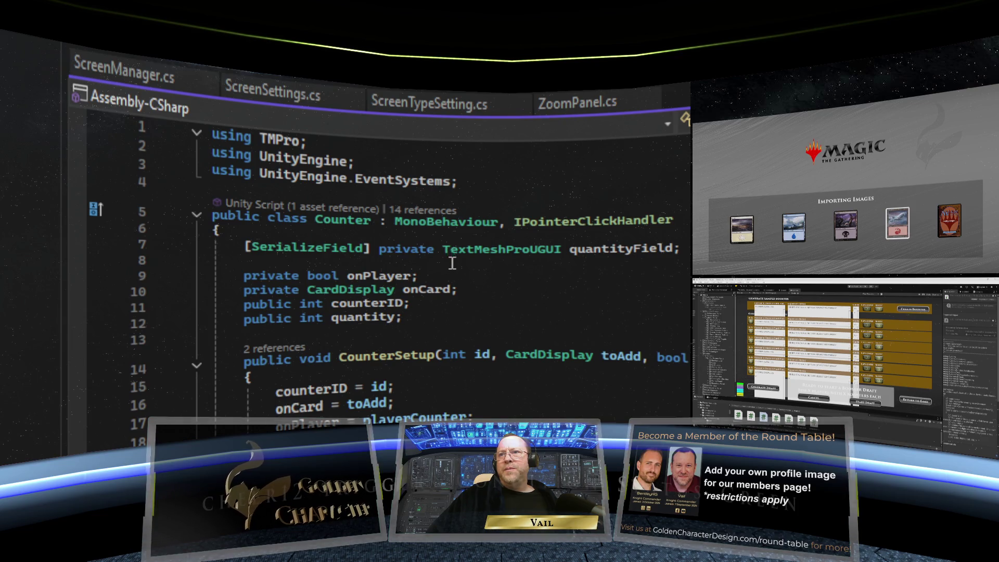
scroll(452, 267, down, 1)
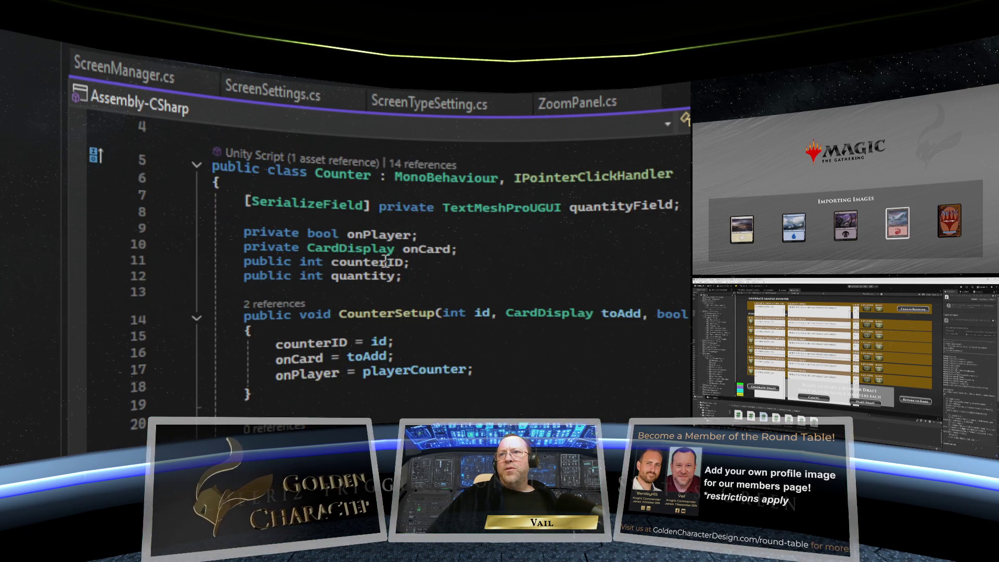
mouse_move(356, 234)
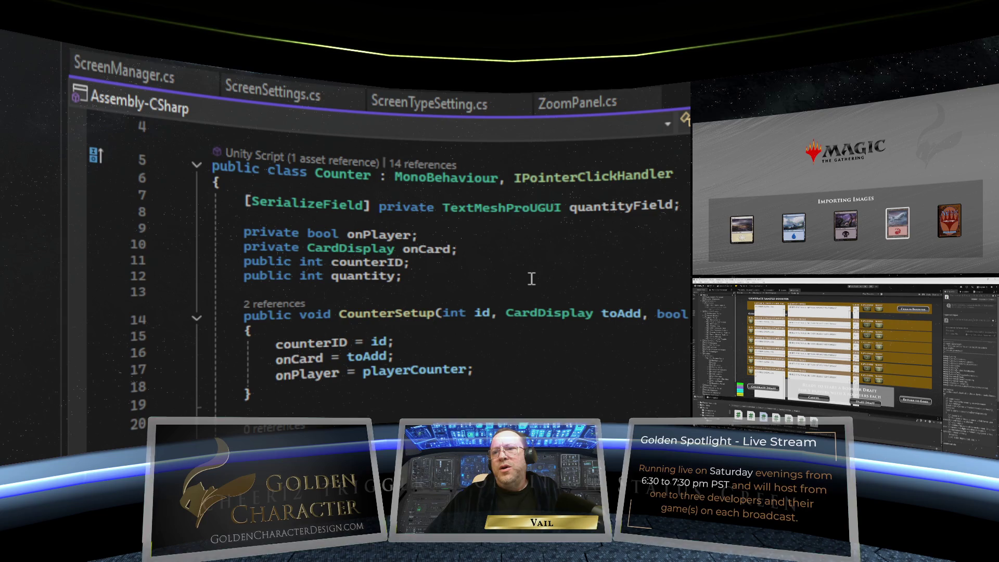
scroll(531, 279, down, 2)
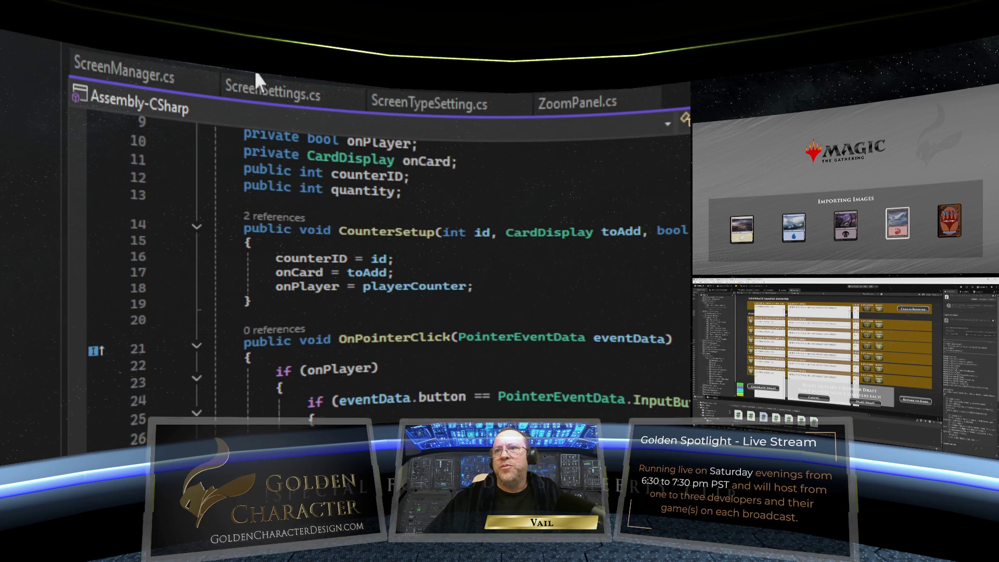
Step: Go to RemovePlayerCounter in PlayerInfo and scroll up to the counterPanel, lifepoints and playerCounters fields
key(ctrl+minus)
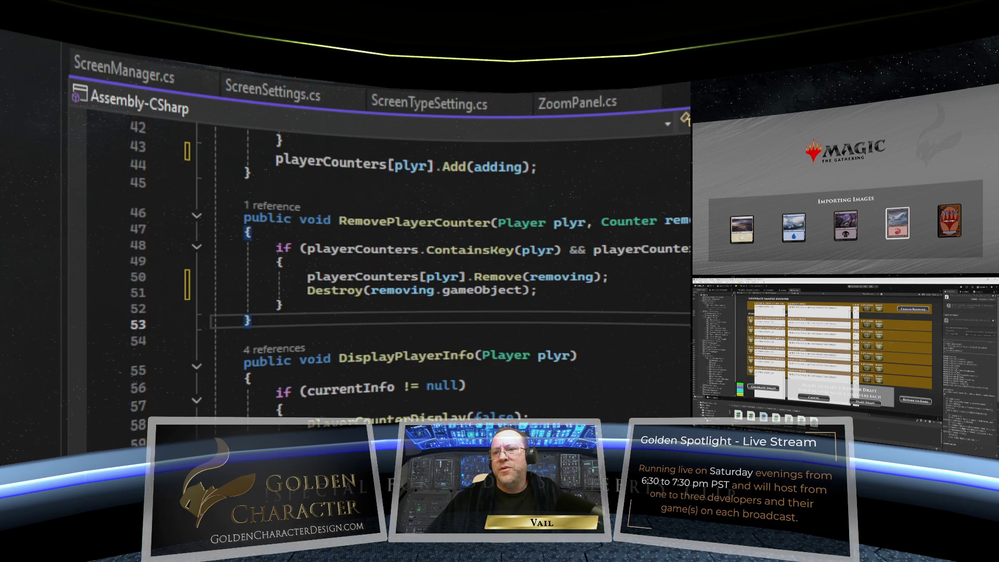
scroll(450, 270, down, 4)
scroll(379, 275, down, 2)
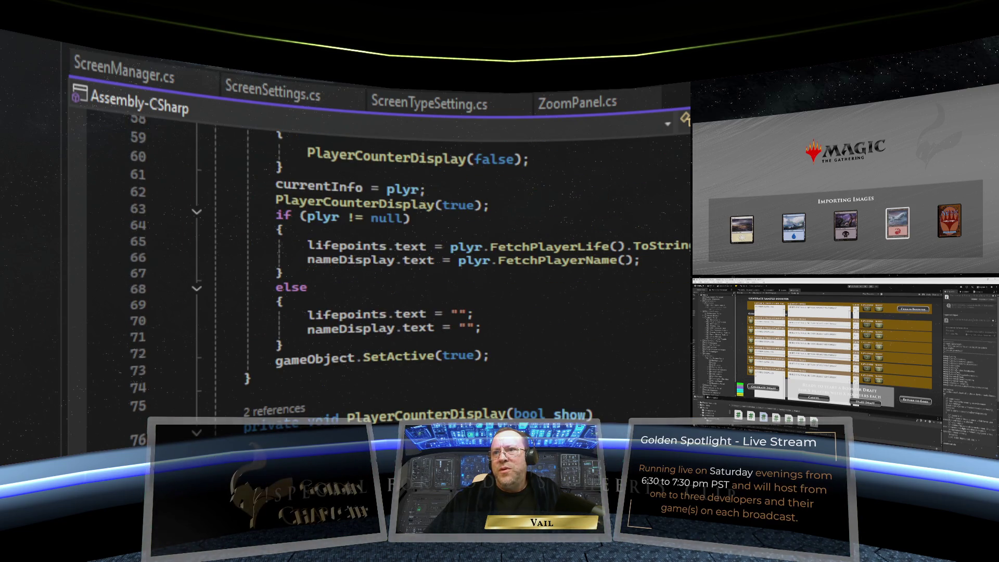
scroll(380, 276, up, 4)
scroll(380, 276, down, 3)
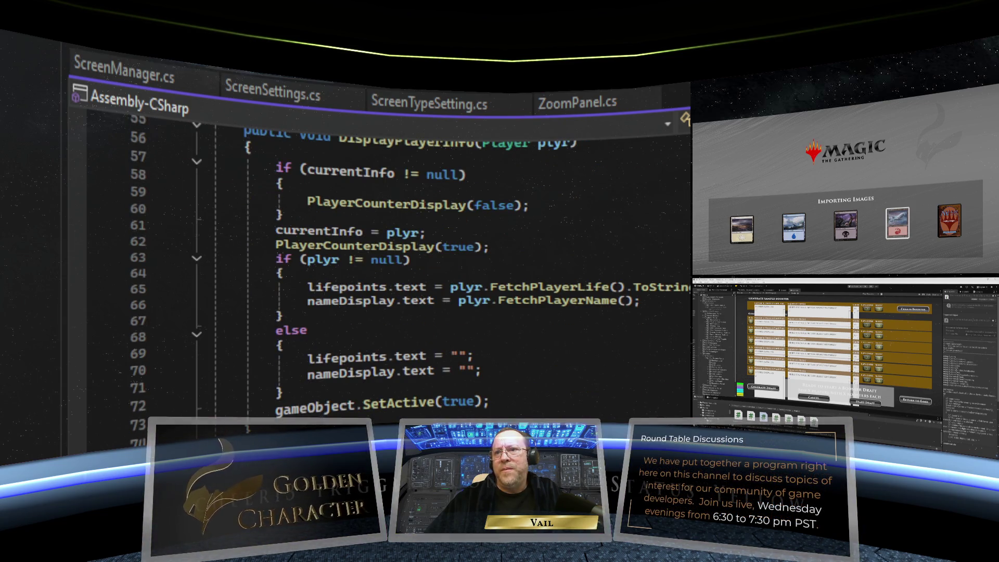
scroll(380, 275, up, 11)
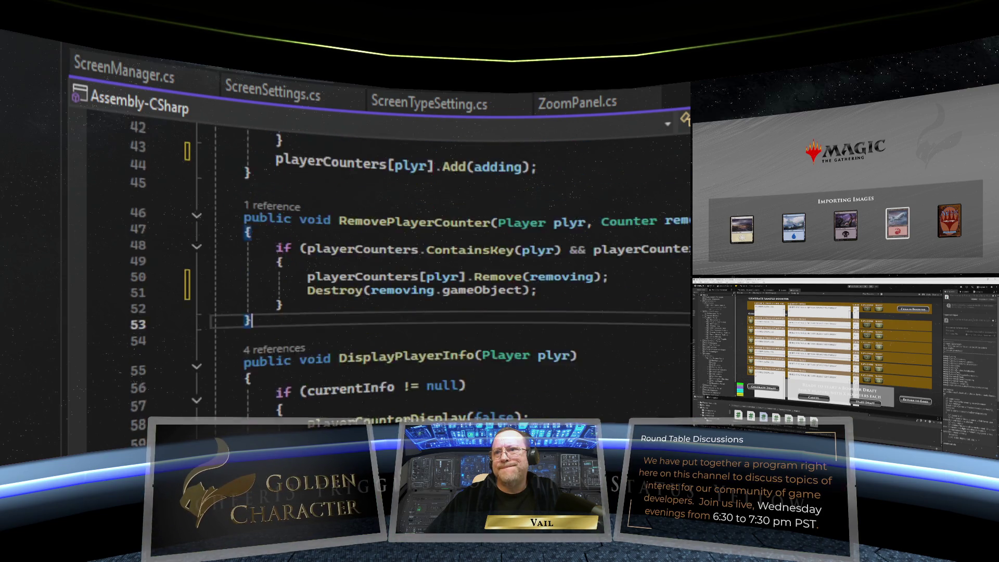
scroll(380, 276, up, 1)
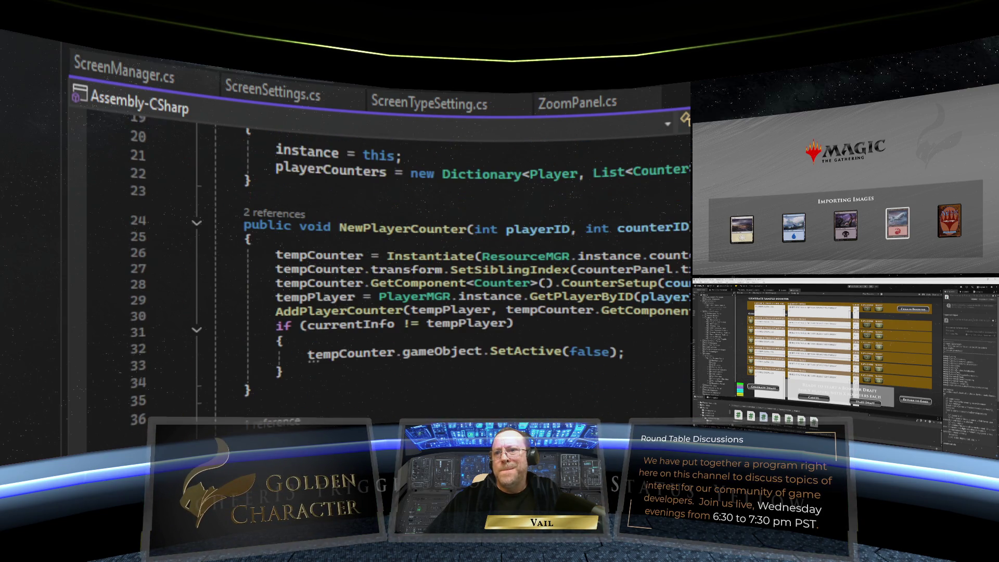
scroll(380, 276, up, 3)
scroll(380, 276, up, 3)
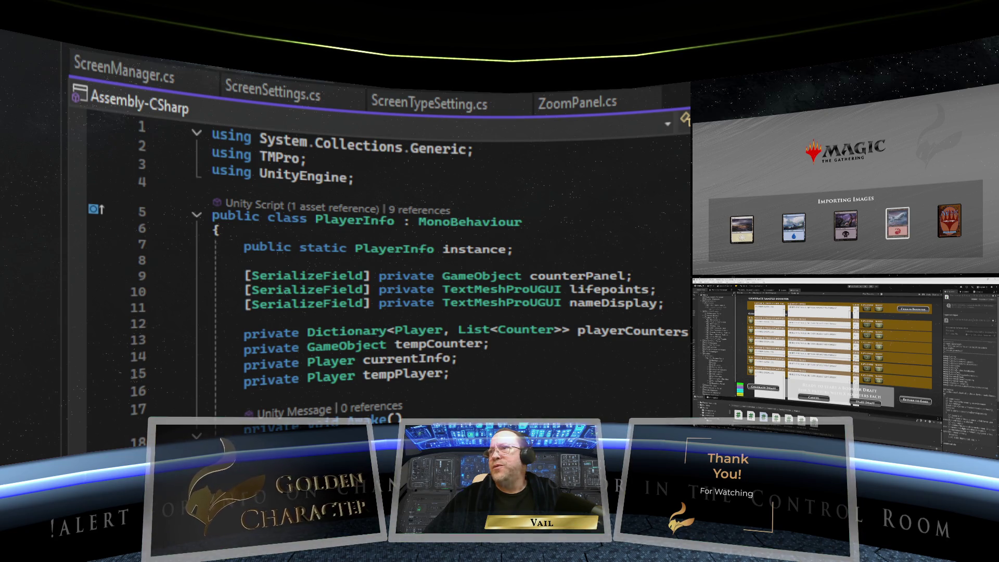
key(ctrl+Tab)
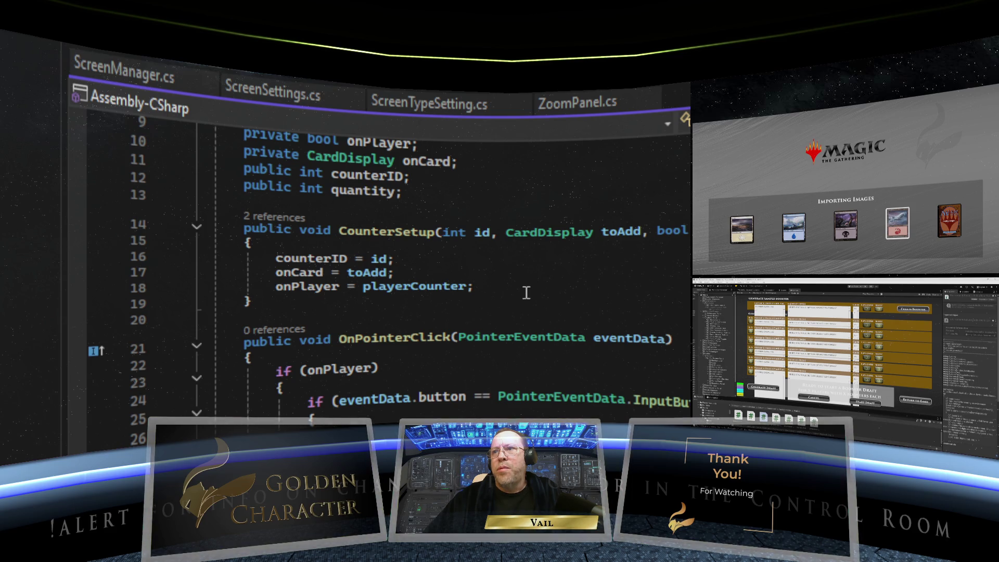
scroll(522, 274, up, 3)
scroll(522, 273, down, 2)
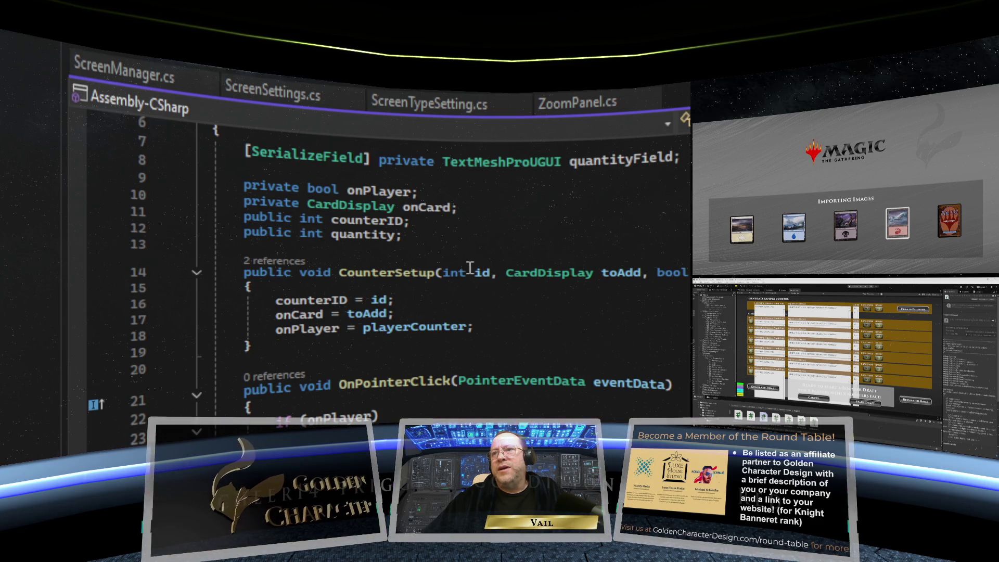
mouse_move(472, 273)
mouse_move(602, 276)
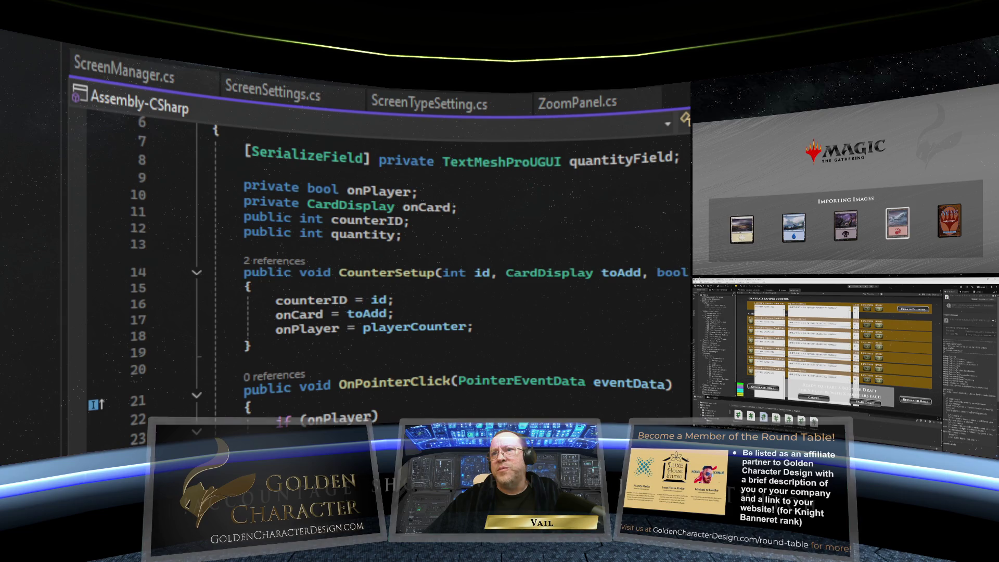
scroll(587, 320, up, 2)
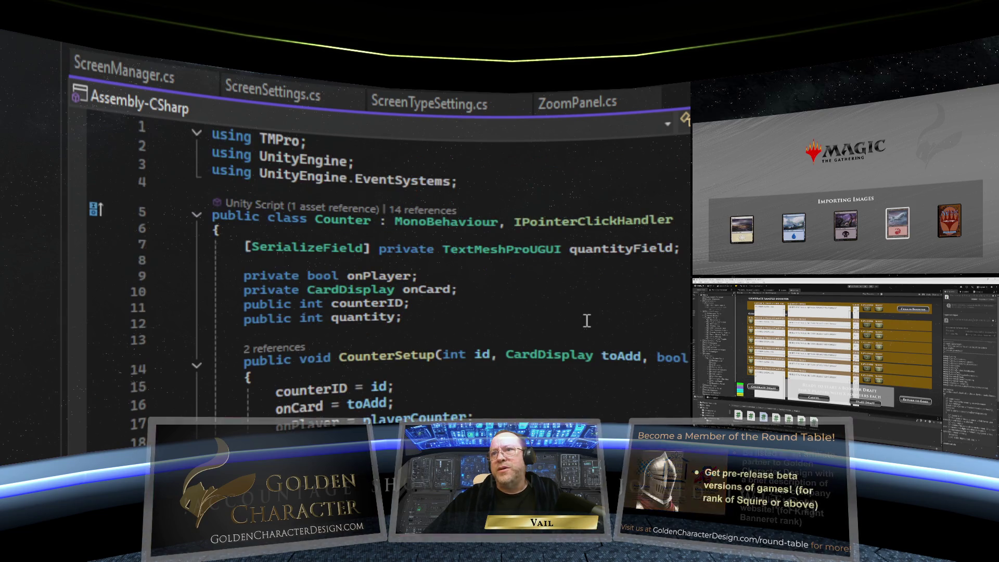
scroll(587, 321, down, 3)
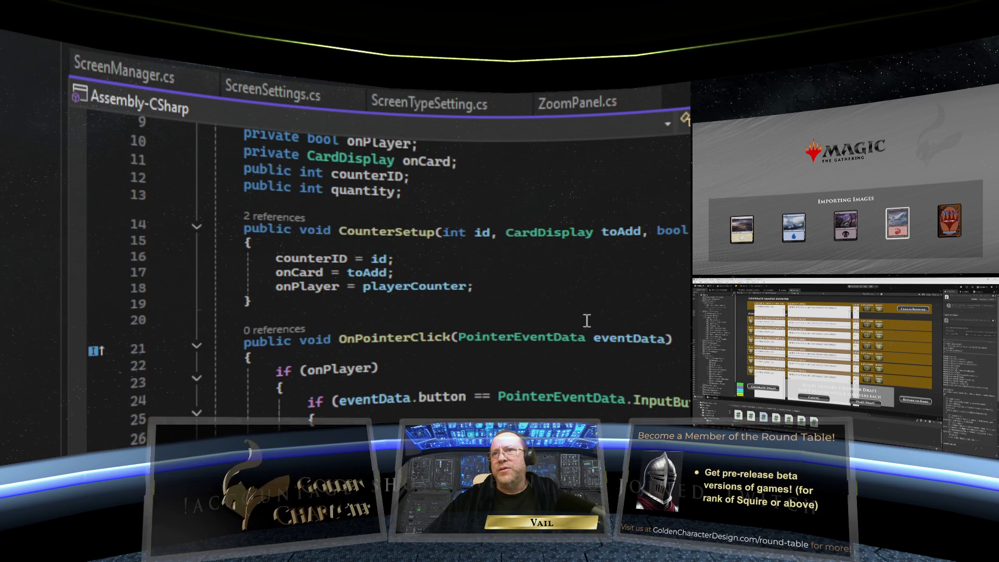
scroll(587, 320, up, 3)
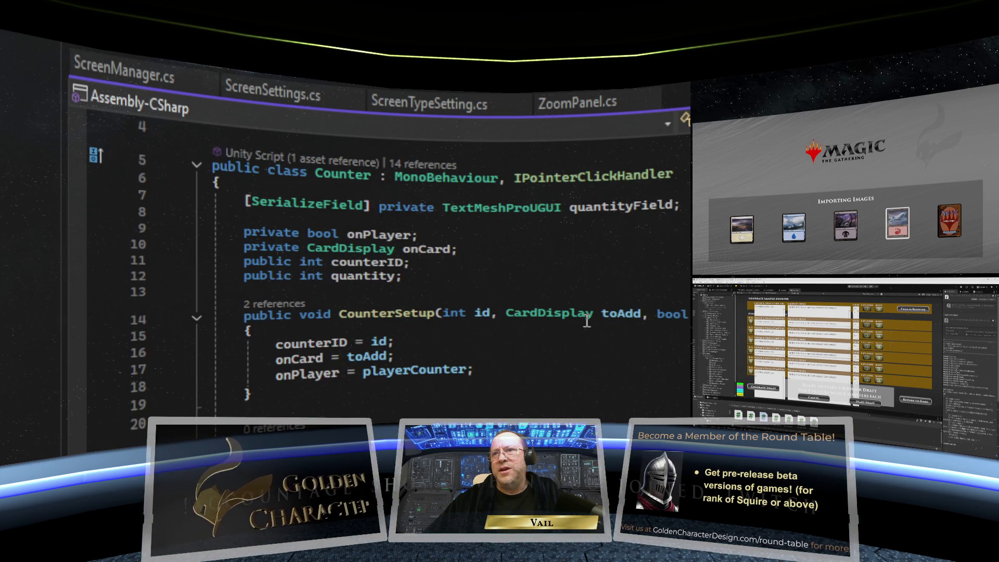
Step: Change the onPlayer field's type from bool to Player
mouse_move(344, 233)
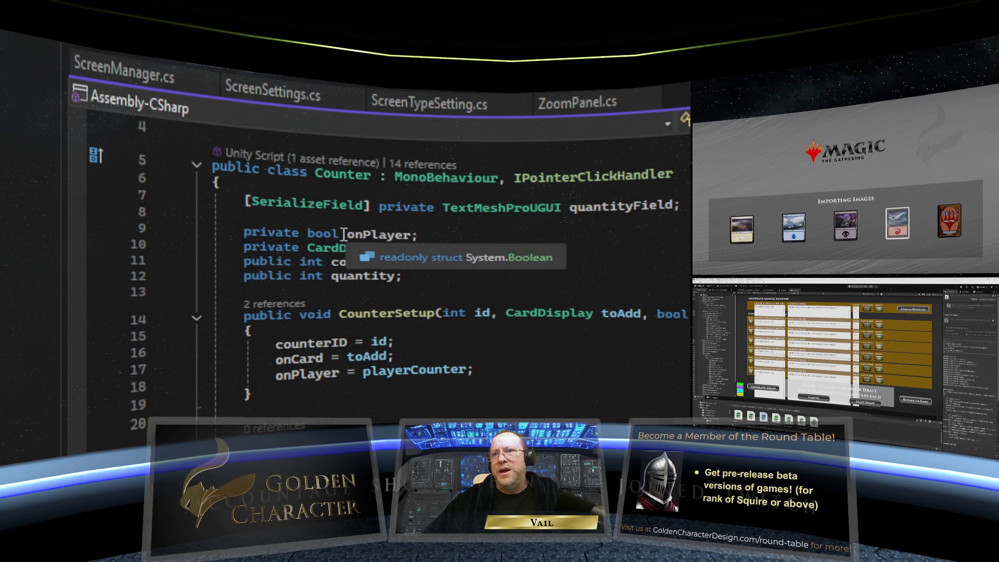
double_click(309, 234)
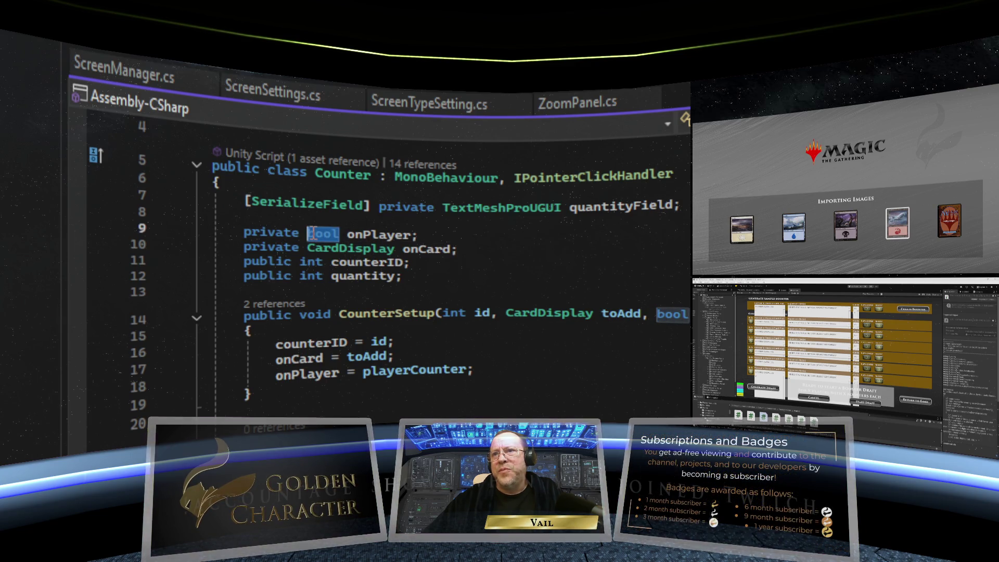
mouse_move(547, 311)
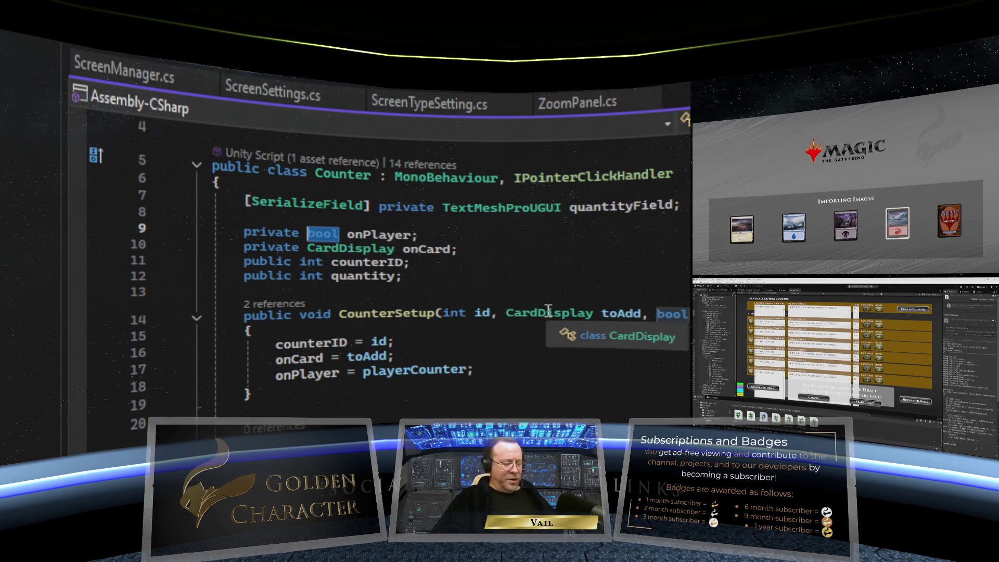
key(BackSpace)
text(Player)
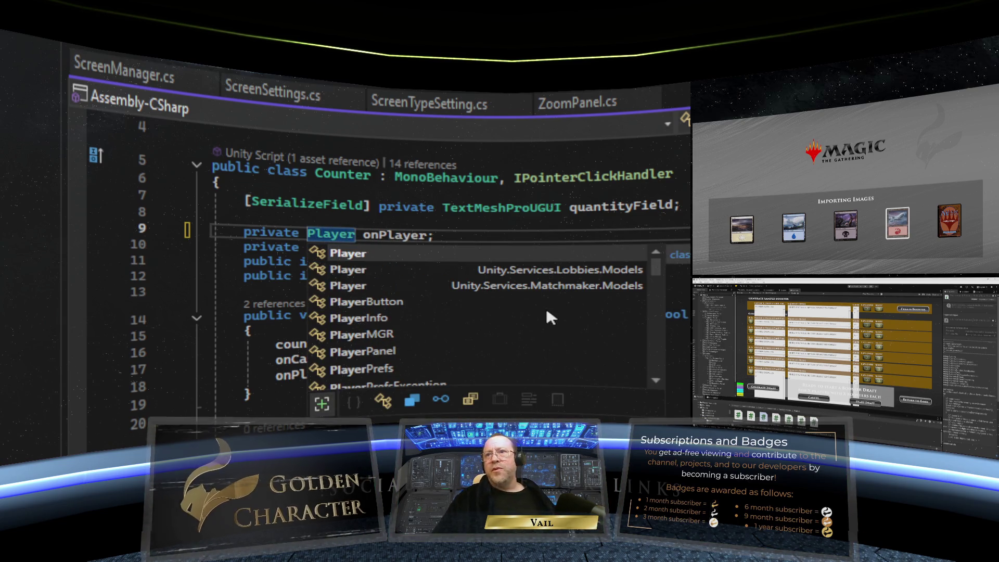
click(473, 233)
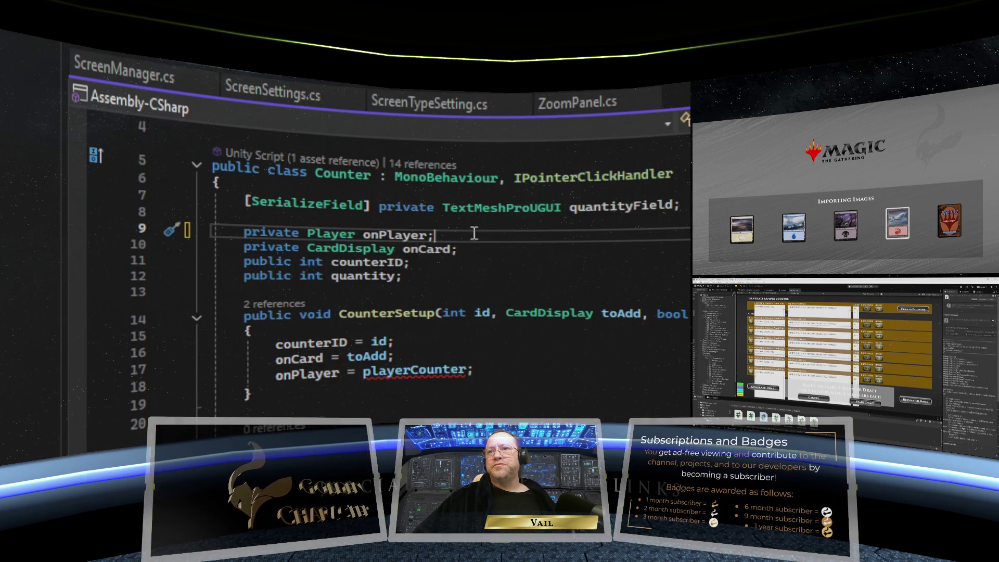
Step: Move the onPlayer declaration from line 9 to just below 'public int quantity;'
drag(435, 234, 243, 237)
key(ctrl+c)
right_click(274, 231)
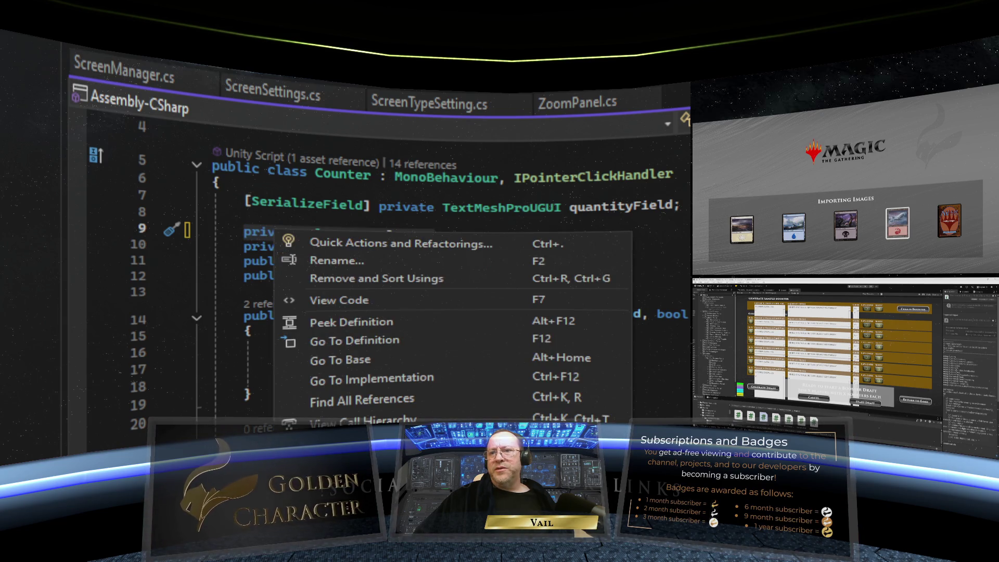
key(Escape)
key(Delete)
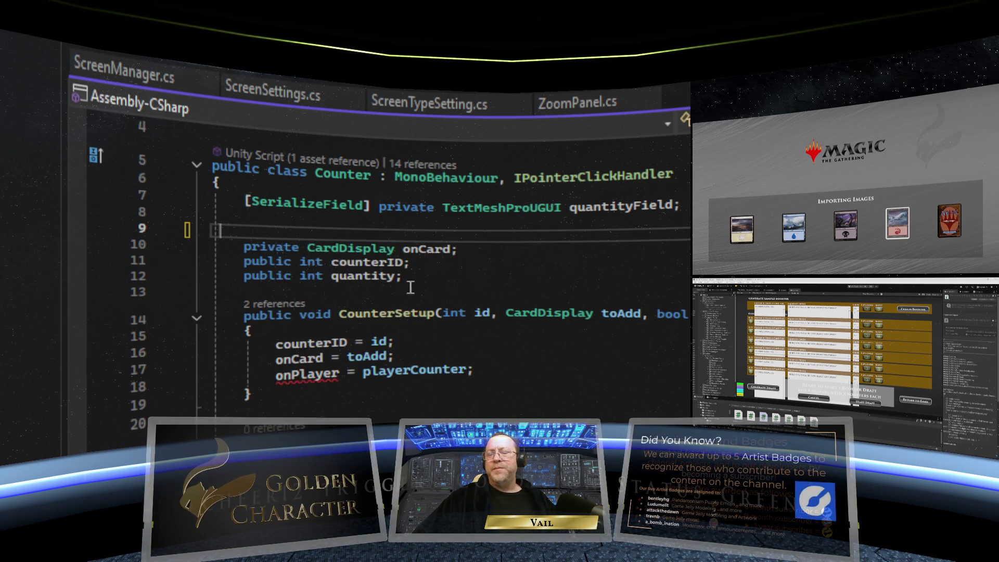
key(BackSpace)
click(430, 271)
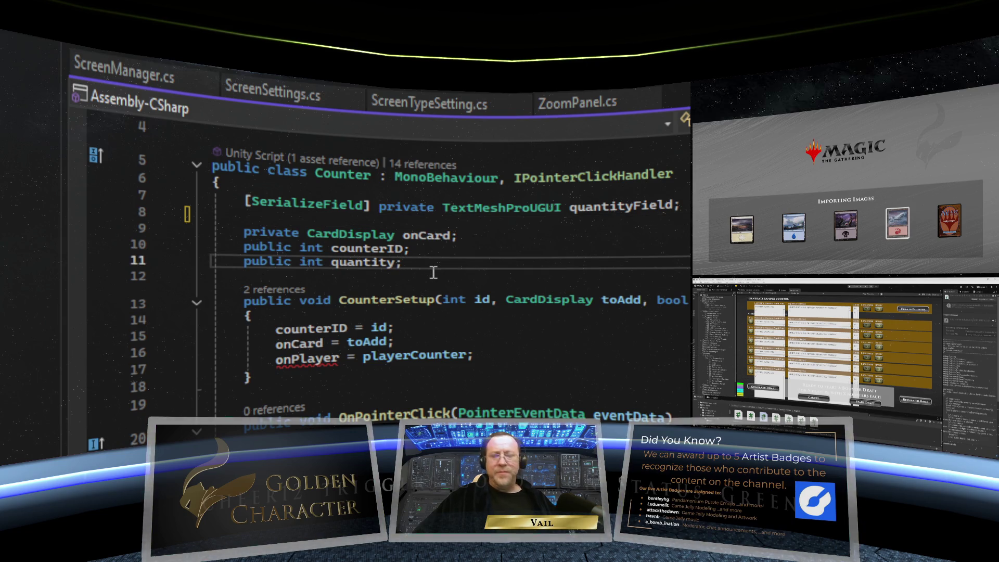
key(Return)
right_click(281, 284)
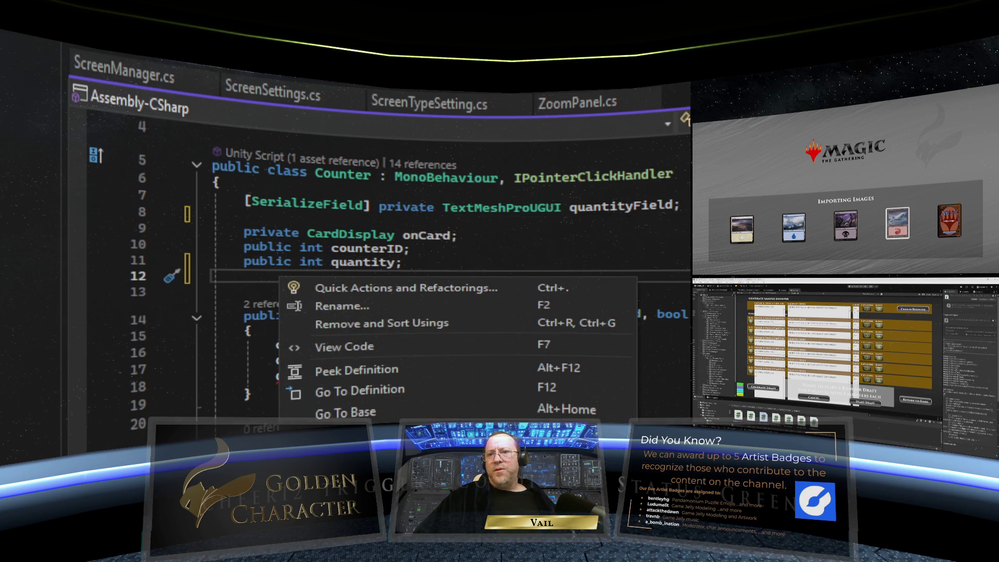
key(ctrl+v)
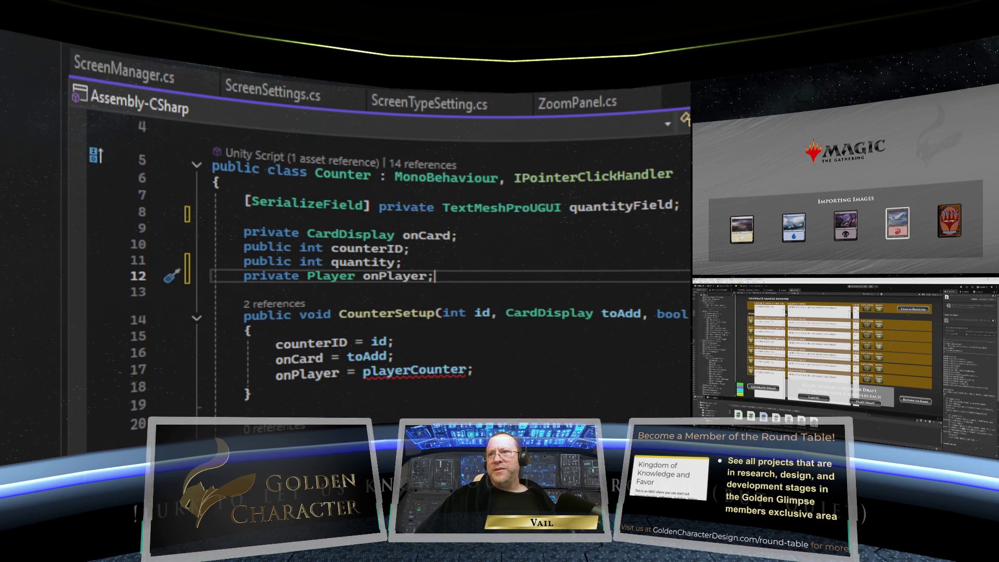
Step: Change CounterSetup's bool parameter type to Player
double_click(659, 314)
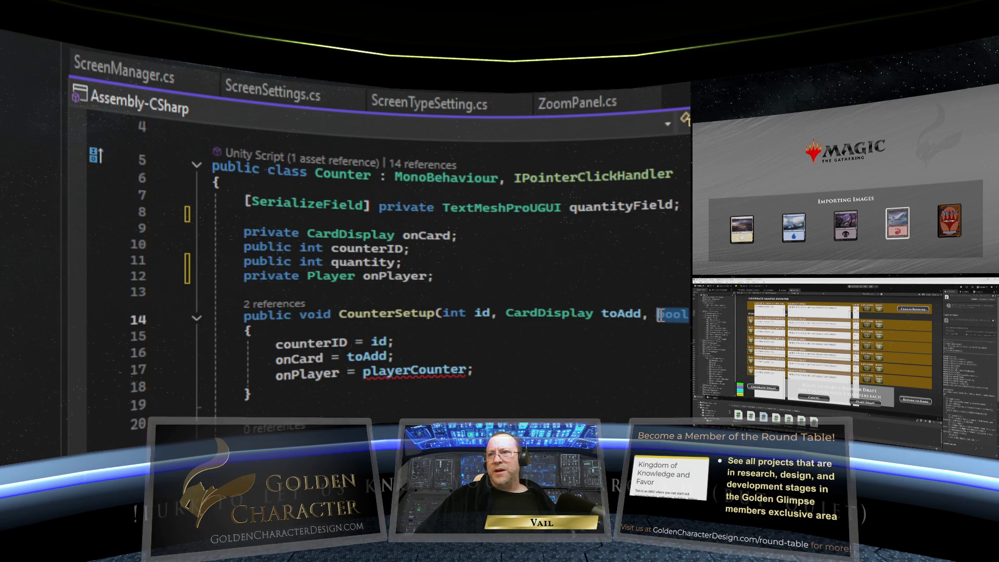
text(Playe)
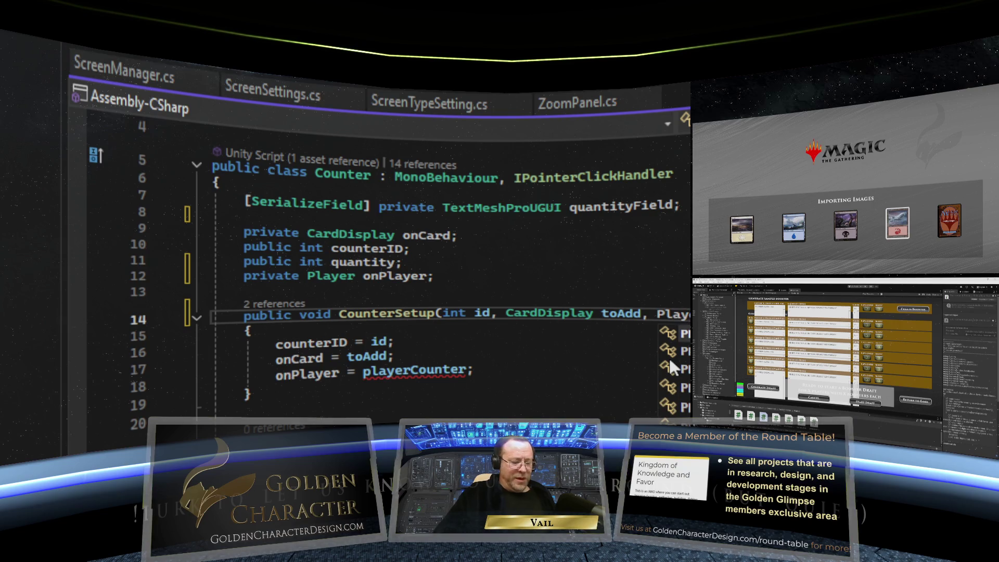
text(rr)
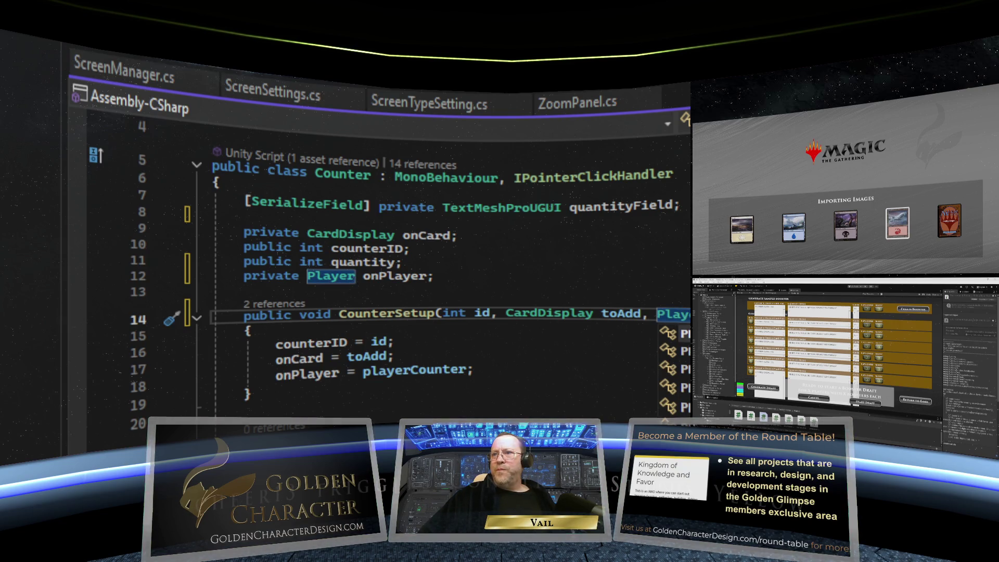
click(413, 369)
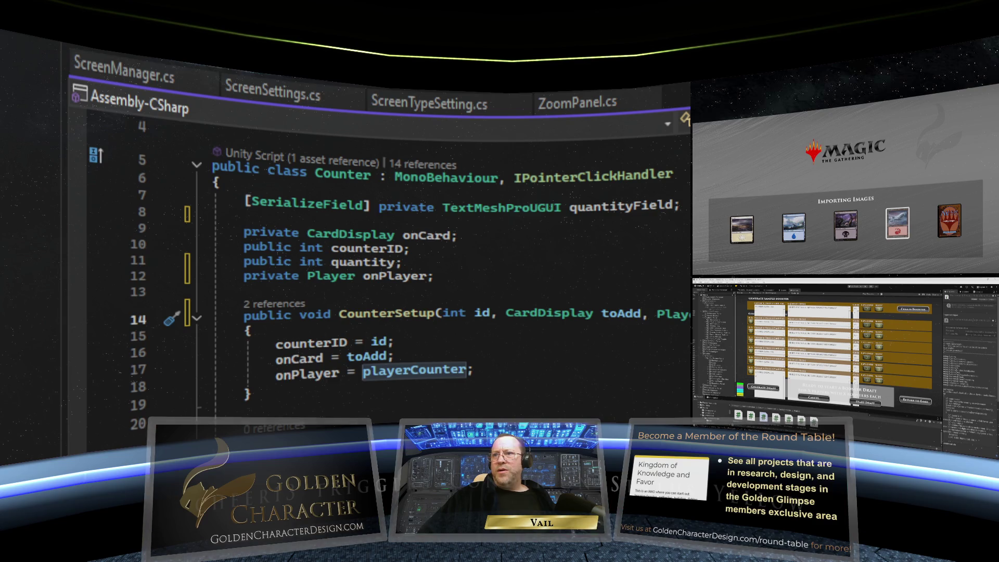
click(312, 314)
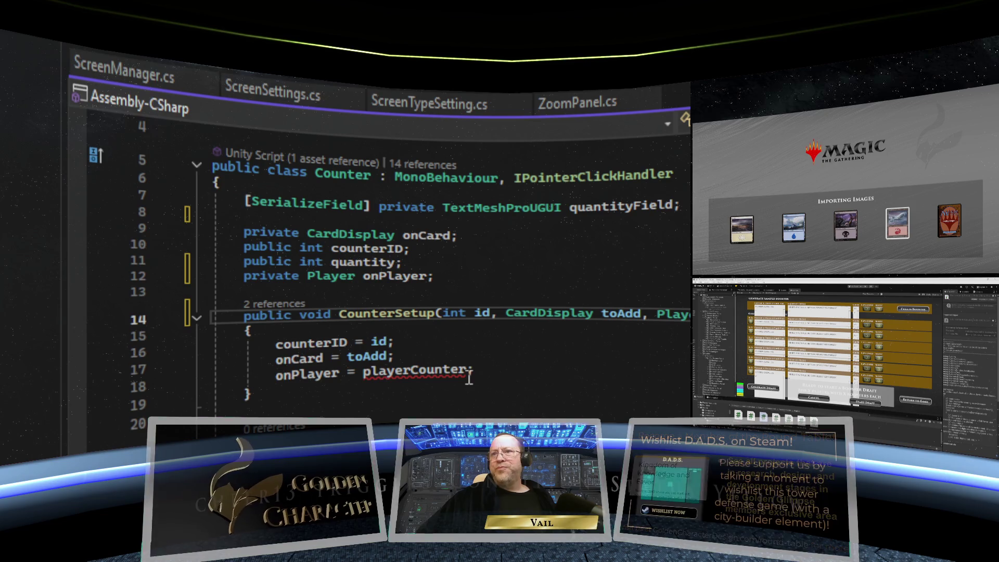
Step: Assign onPlayer from assignedTo instead of playerCounter
click(471, 357)
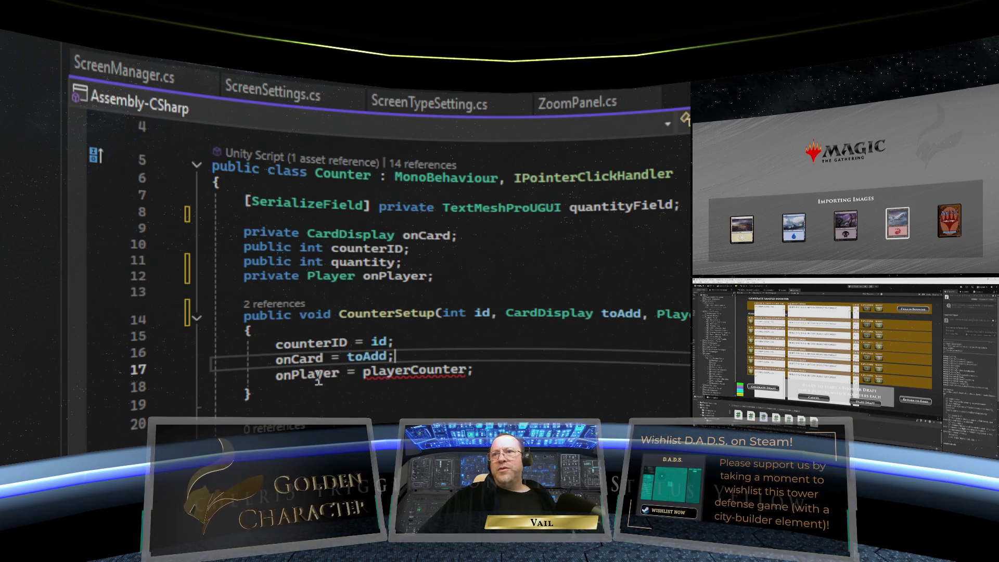
click(467, 368)
drag(467, 368, 368, 370)
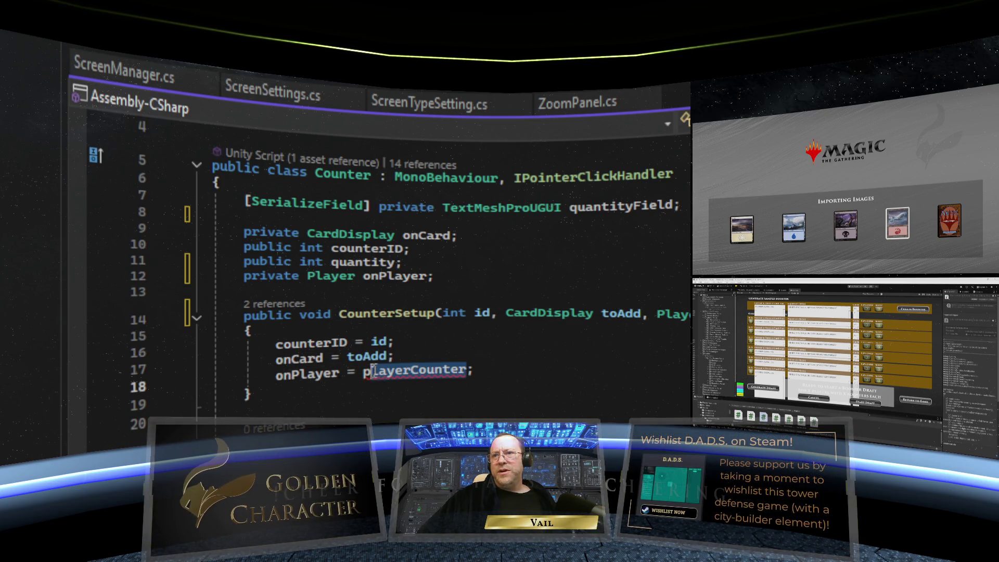
text(assignedTo)
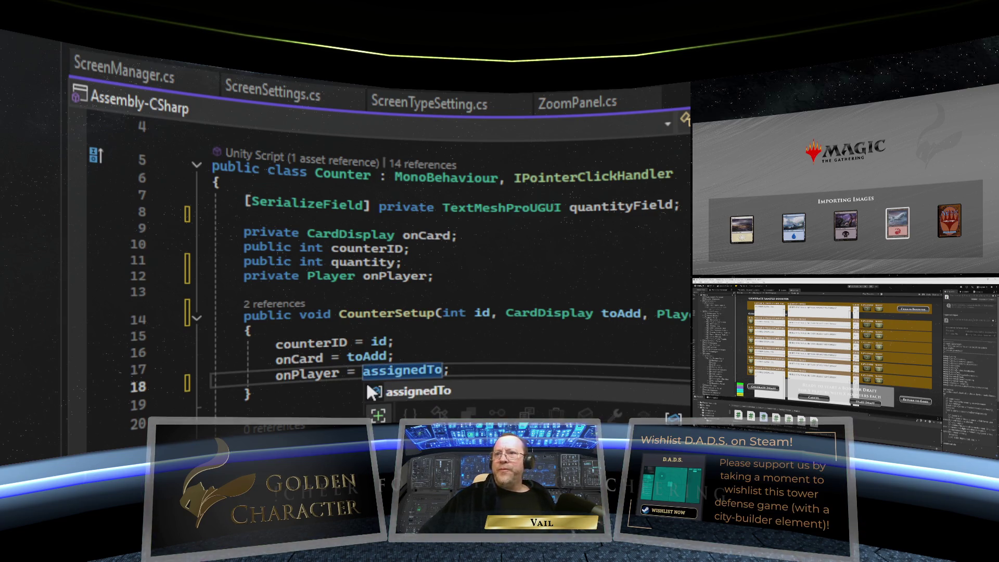
click(458, 343)
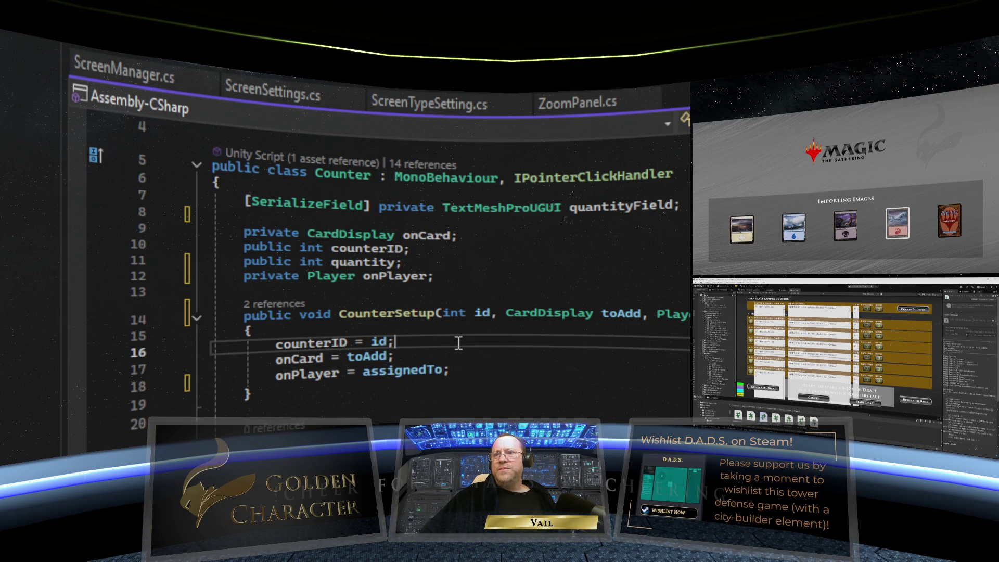
click(480, 371)
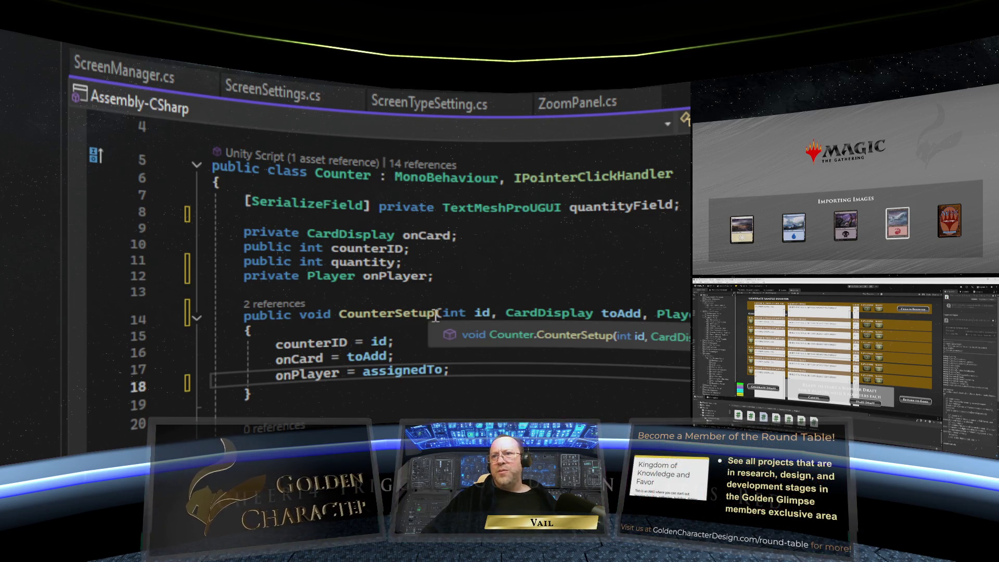
Step: List all references to CounterSetup with Shift+F12
drag(435, 314, 339, 314)
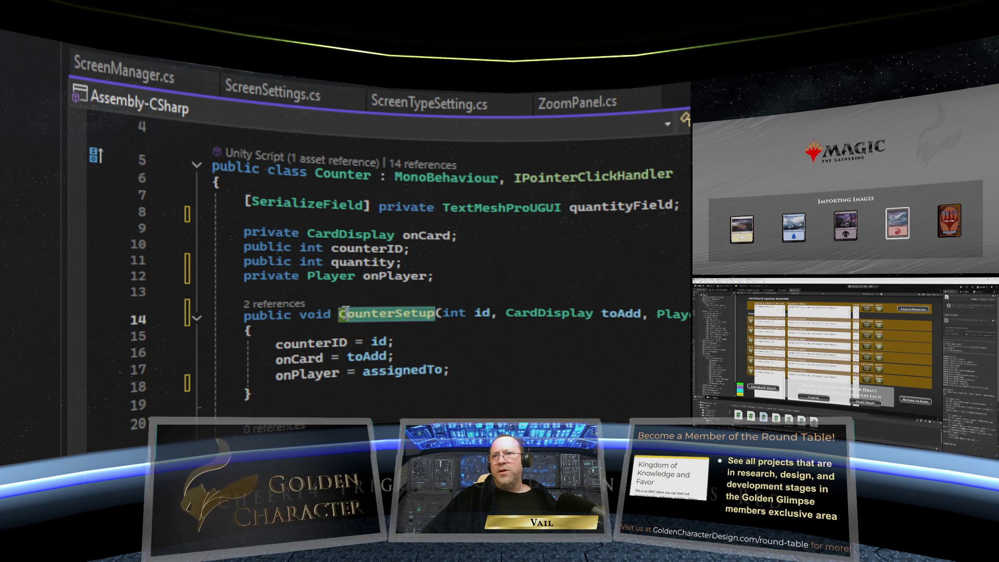
right_click(376, 317)
key(shift+F12)
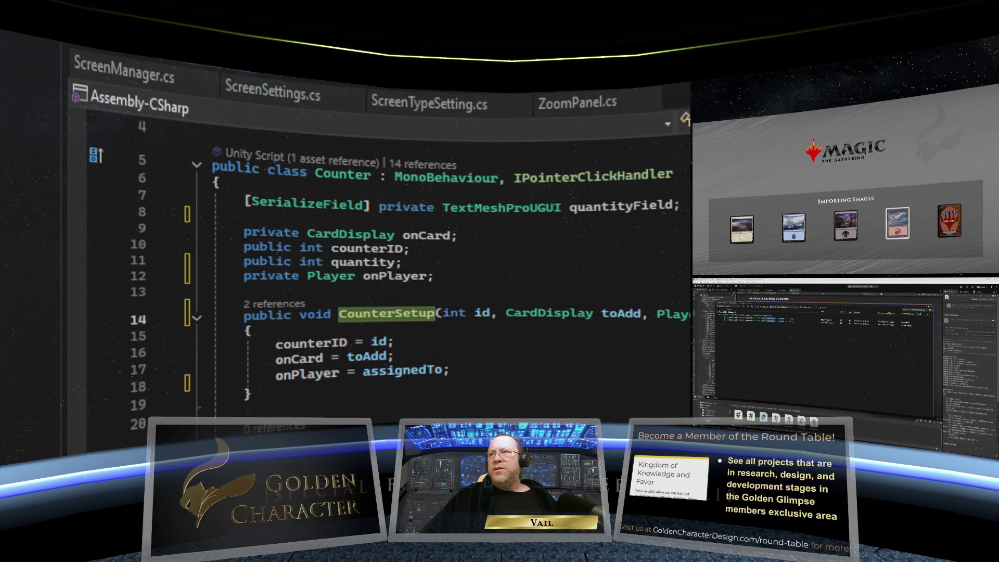
Step: In PlayerInfo.cs, move the CounterSetup call below the tempPlayer line in NewPlayerCounter
click(263, 67)
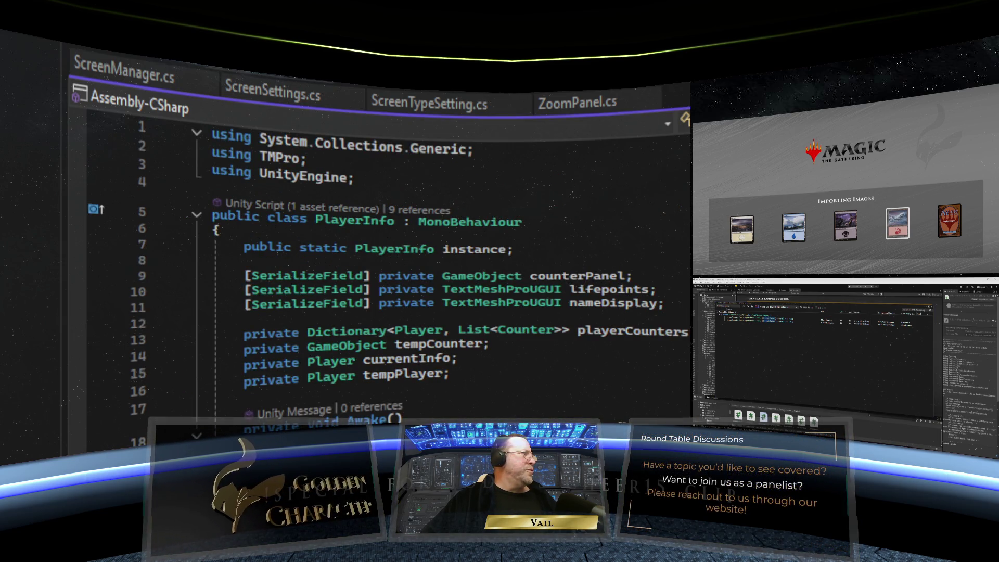
scroll(534, 386, down, 4)
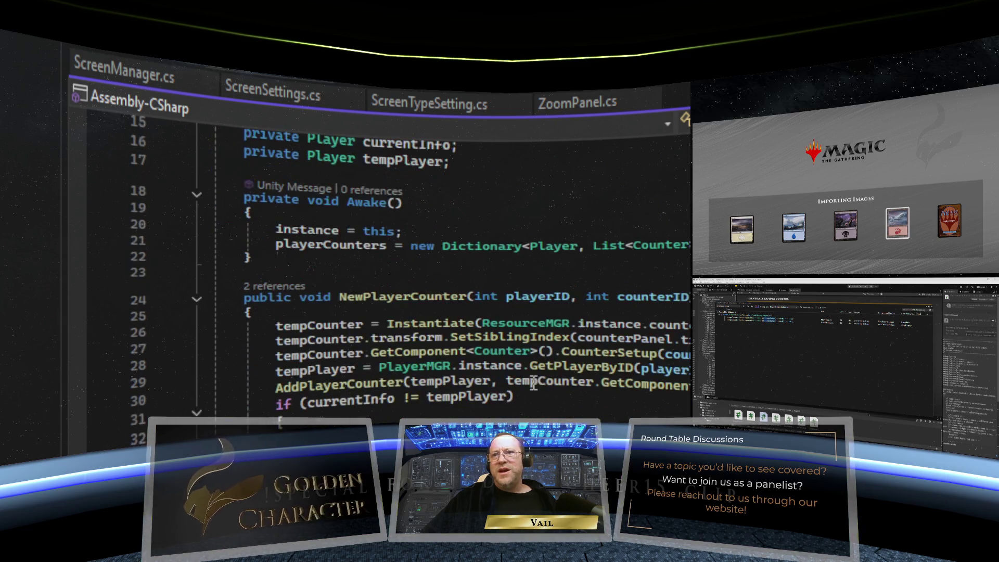
scroll(325, 340, down, 1)
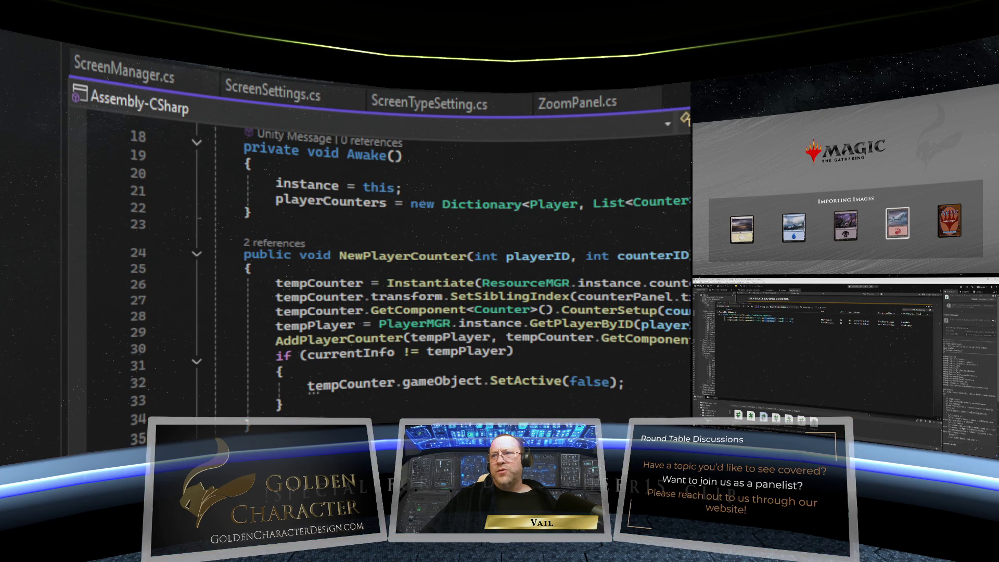
click(426, 311)
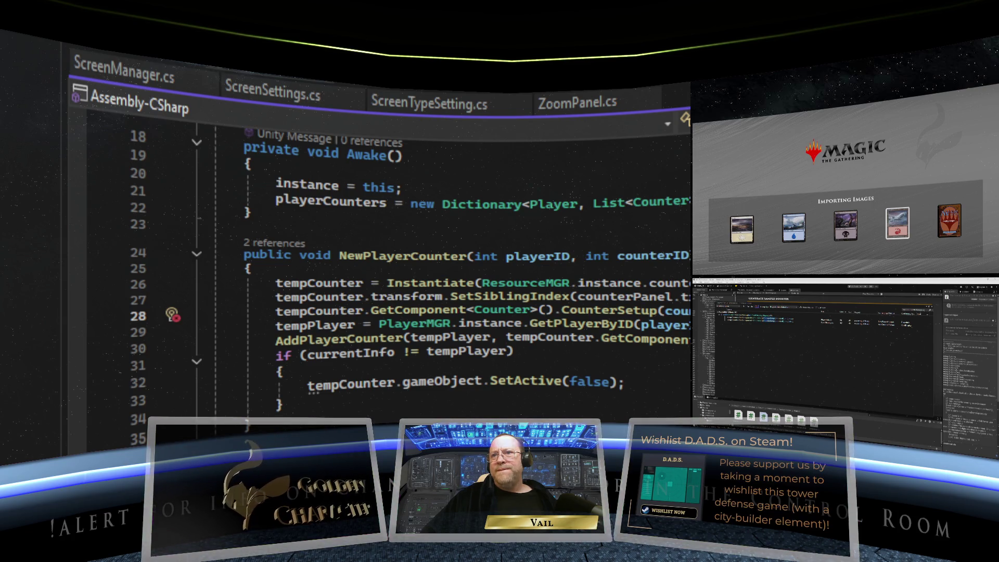
key(alt+Down)
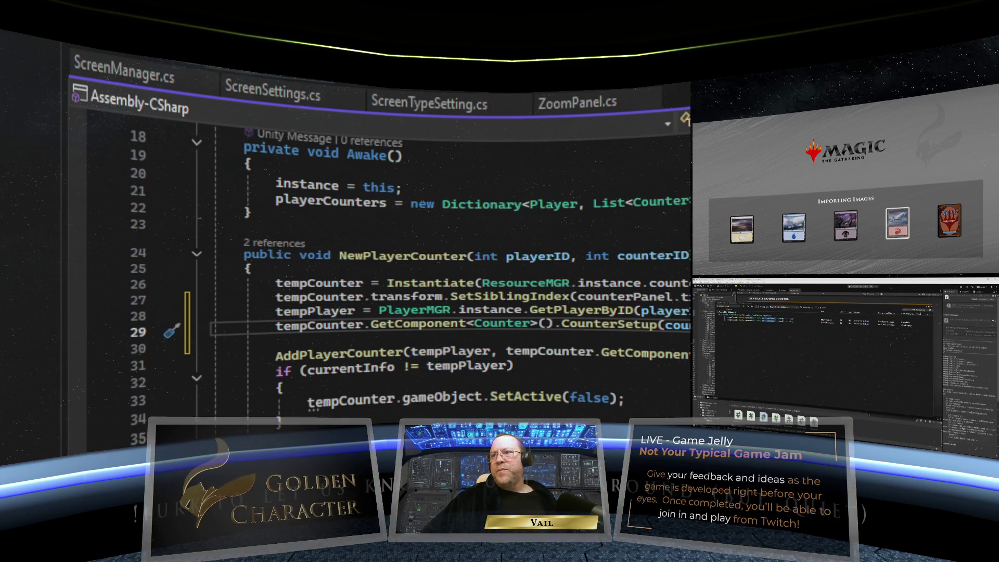
Step: Delete the stray blank line 30 above the if check
drag(343, 341, 216, 342)
key(BackSpace)
key(BackSpace)
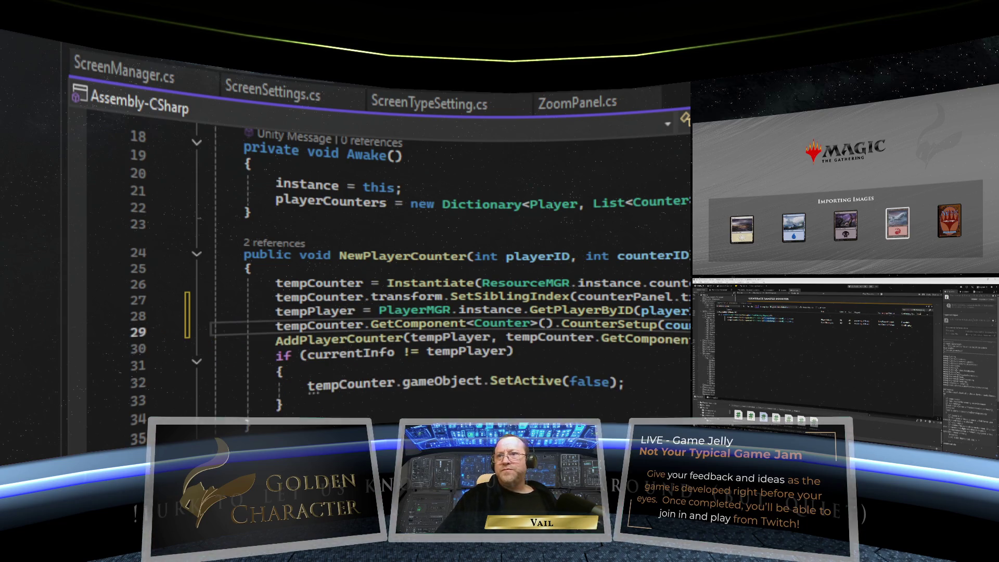
click(284, 405)
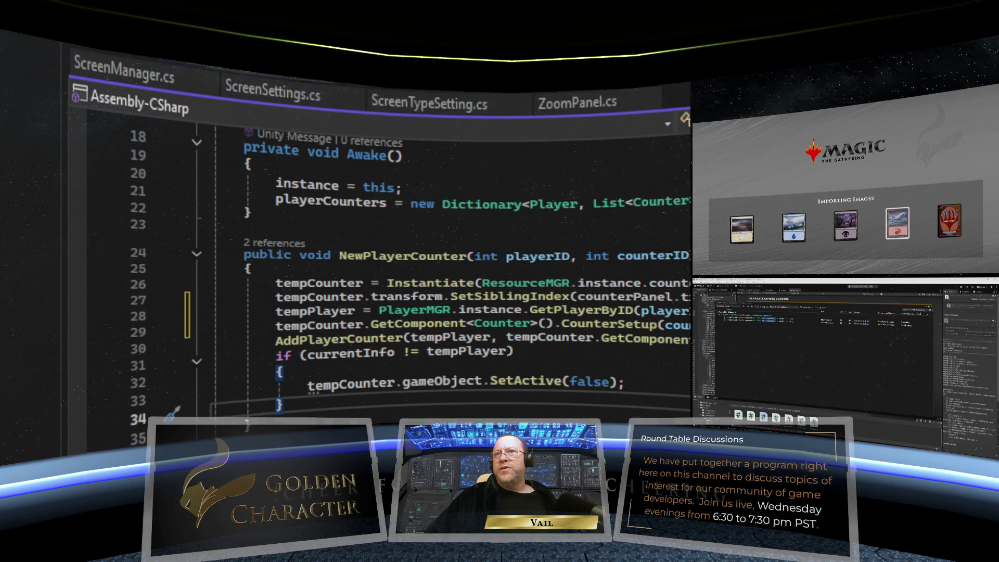
Step: In CardDisplay.cs, paste the revised code into the countersOnCard.Add line near line 451
key(ctrl+Tab)
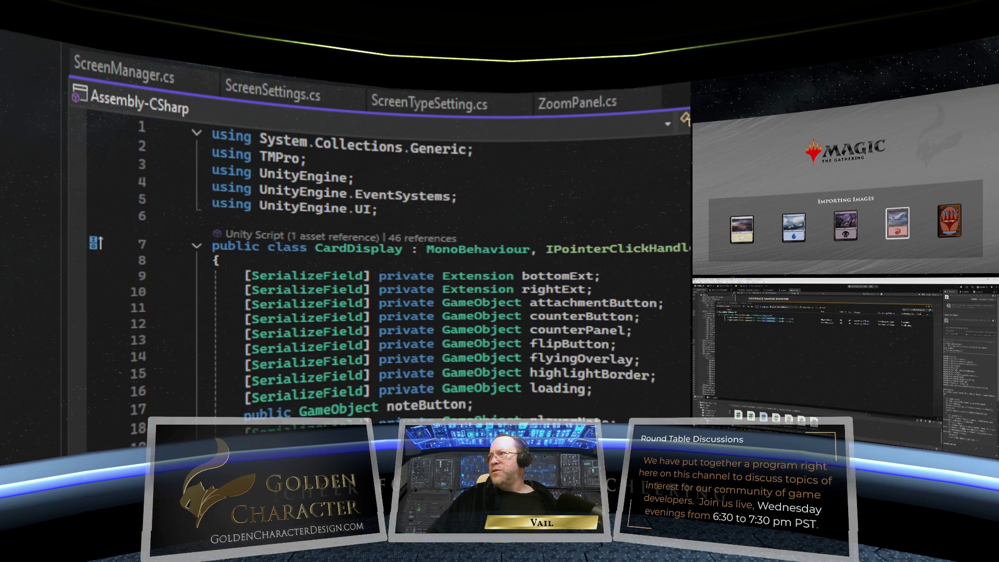
scroll(380, 271, down, 20)
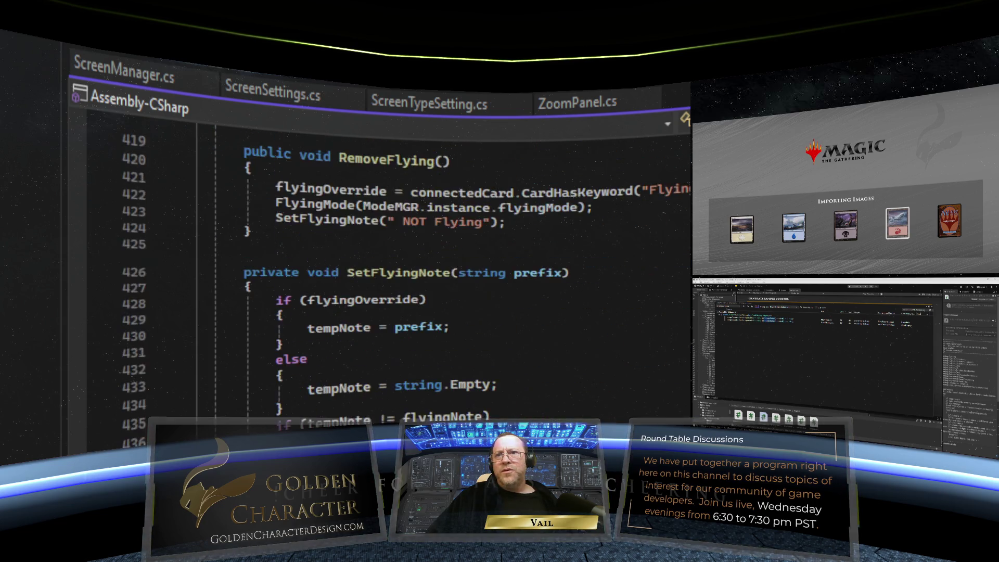
scroll(379, 270, down, 3)
scroll(380, 270, up, 8)
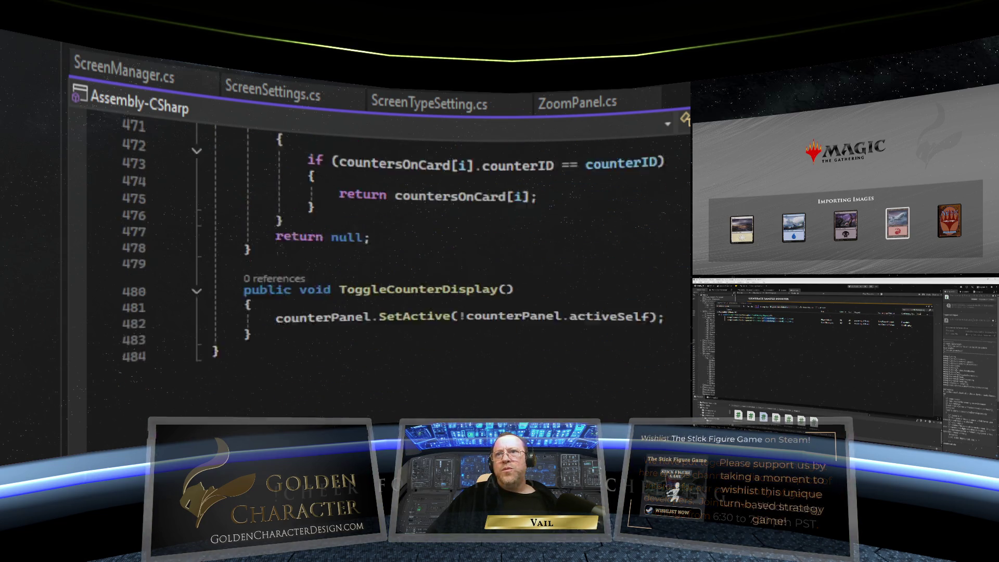
scroll(549, 314, up, 1)
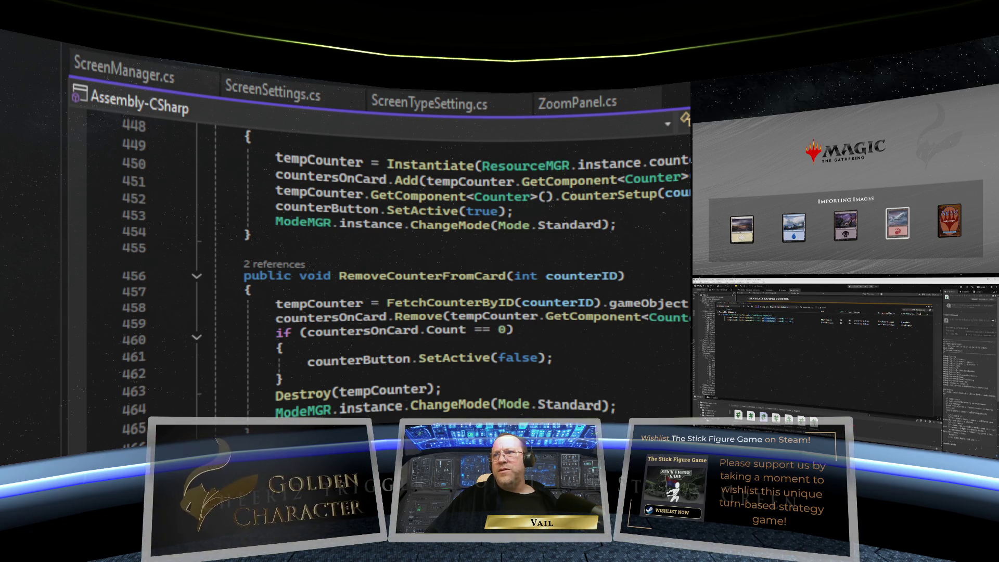
click(364, 179)
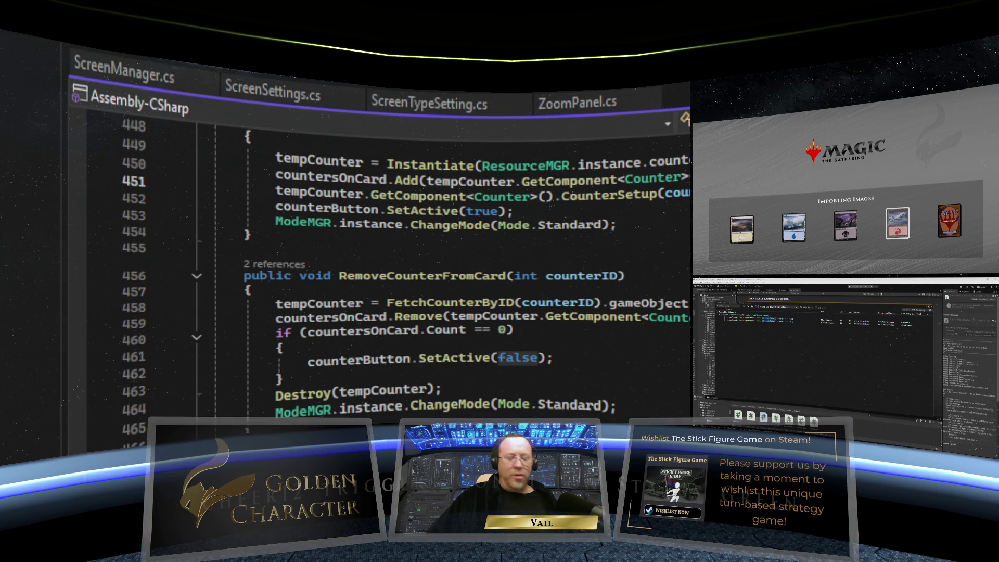
key(ctrl+v)
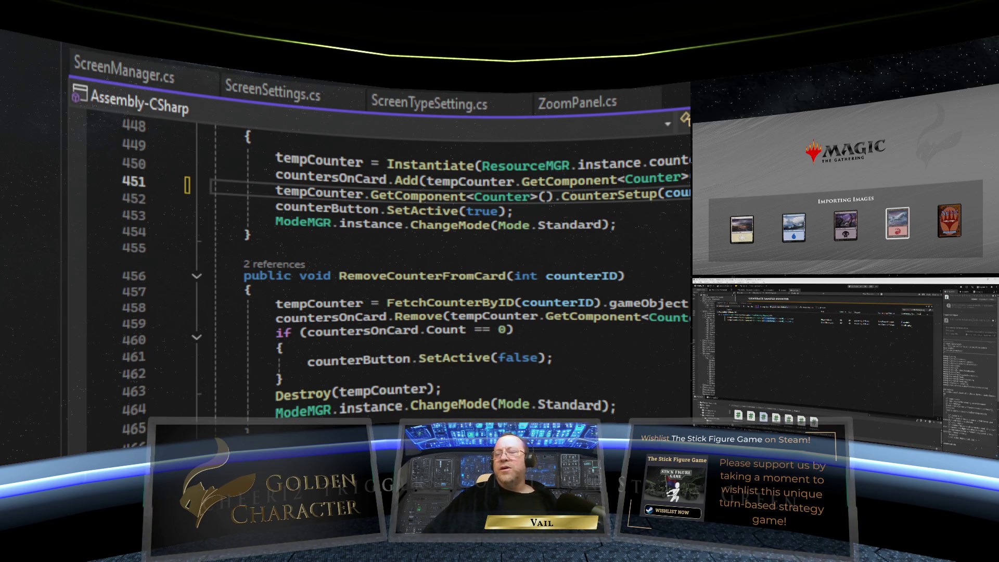
click(617, 224)
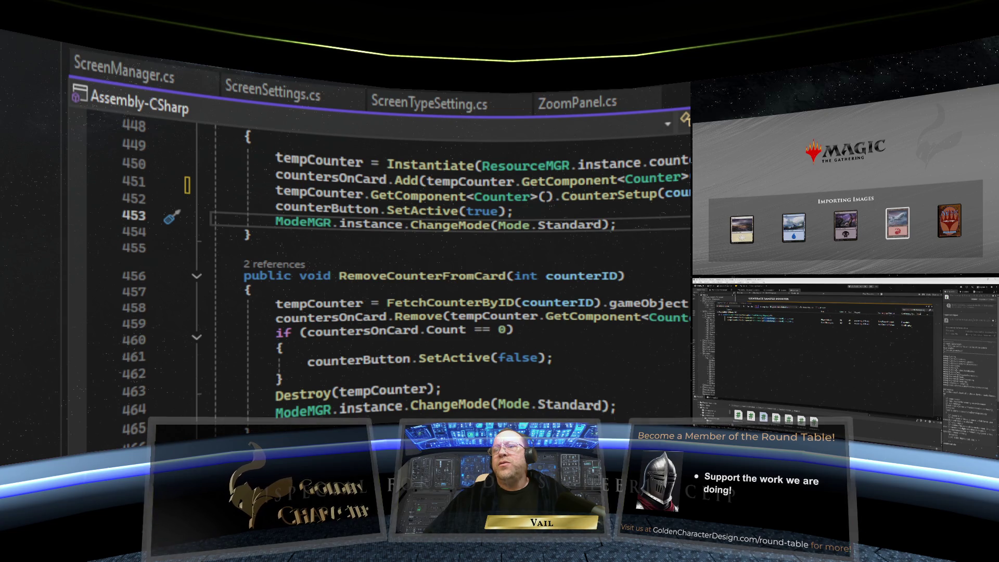
Step: Inspect Counter's CounterSetup definition to see where counterID and onPlayer are assigned
key(F12)
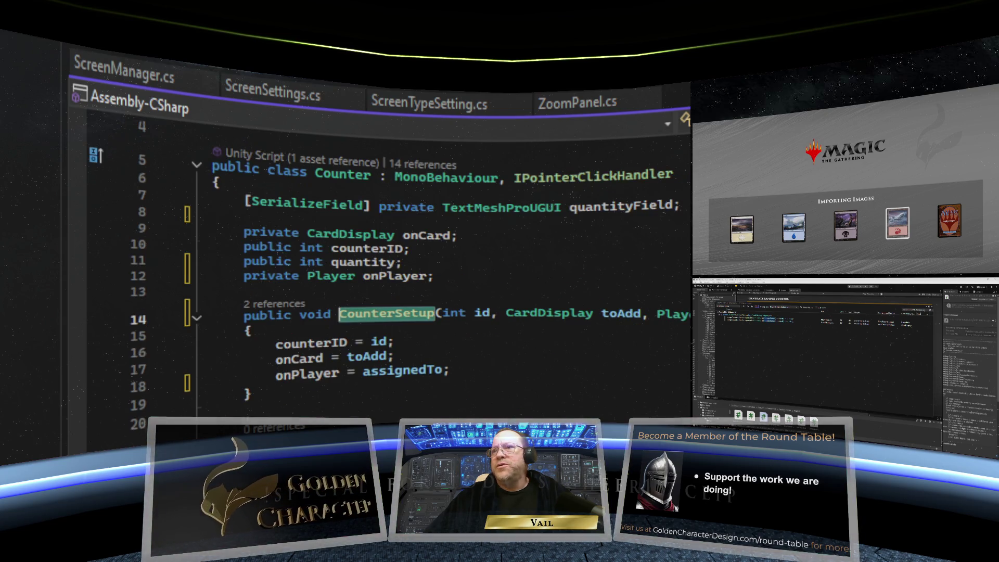
scroll(624, 333, down, 5)
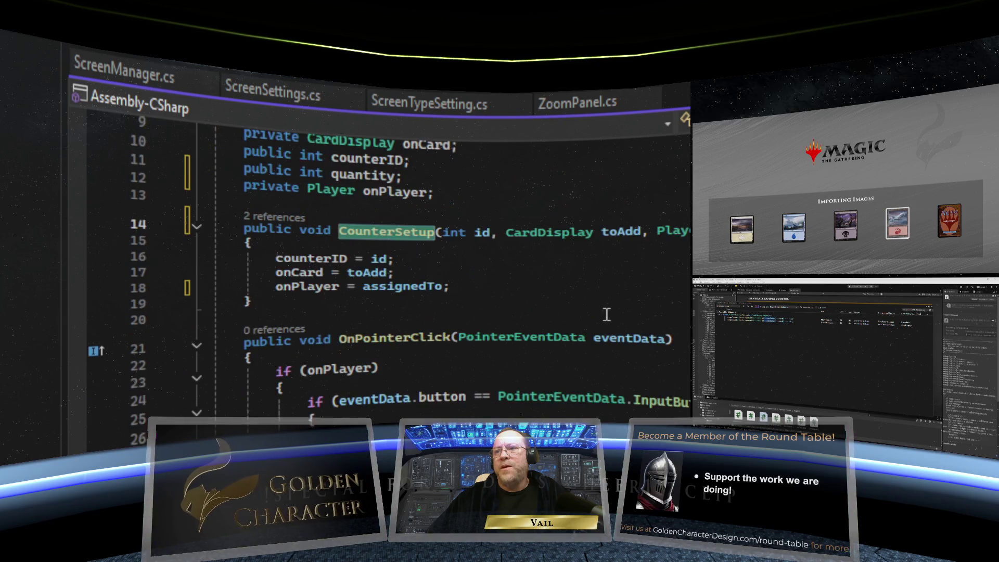
scroll(596, 291, up, 2)
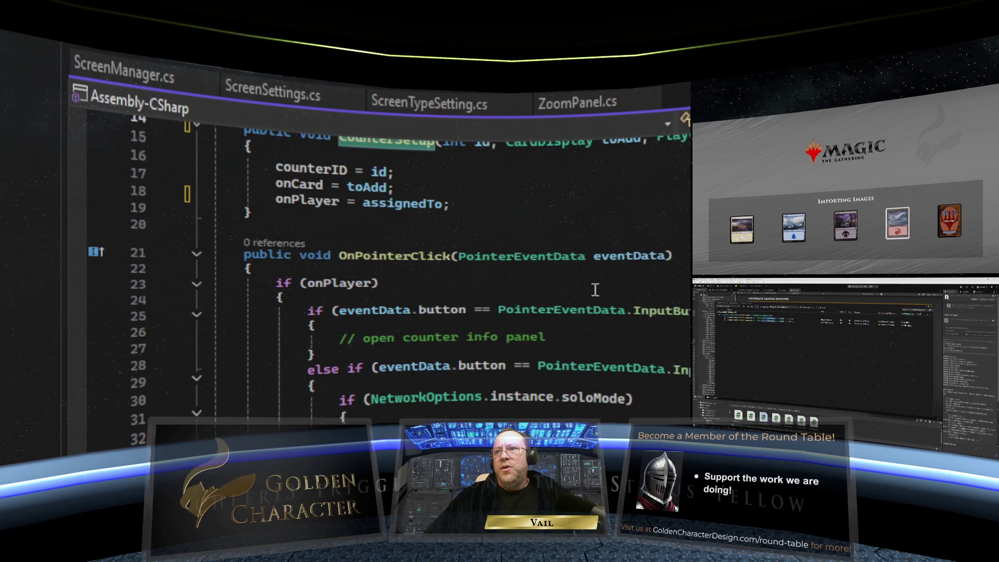
scroll(595, 289, up, 1)
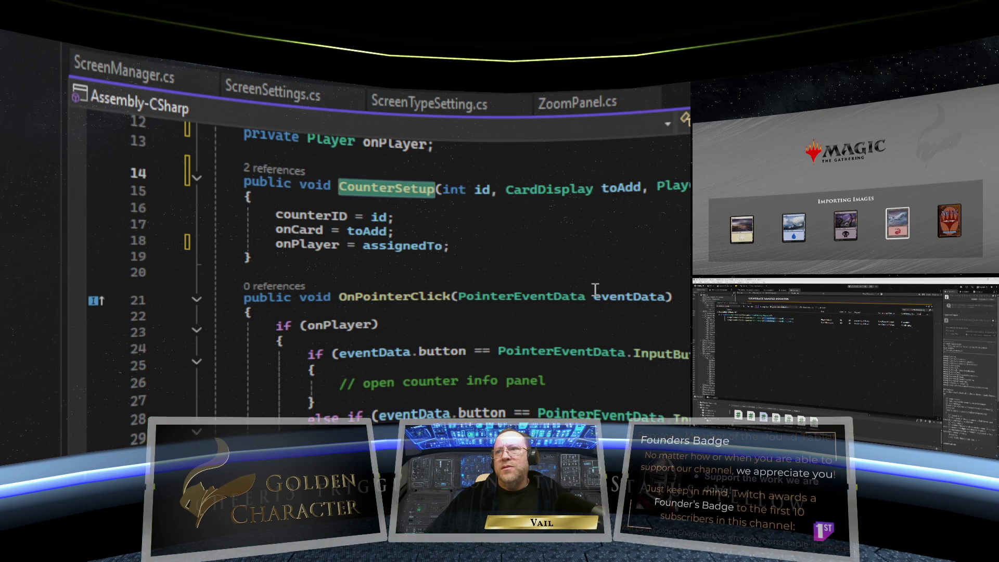
scroll(595, 289, down, 3)
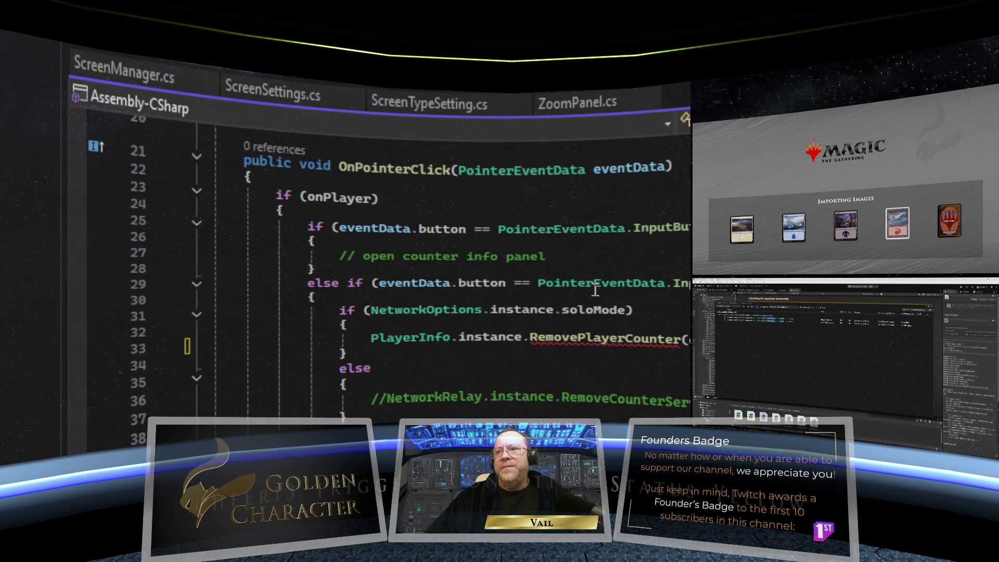
scroll(595, 290, down, 2)
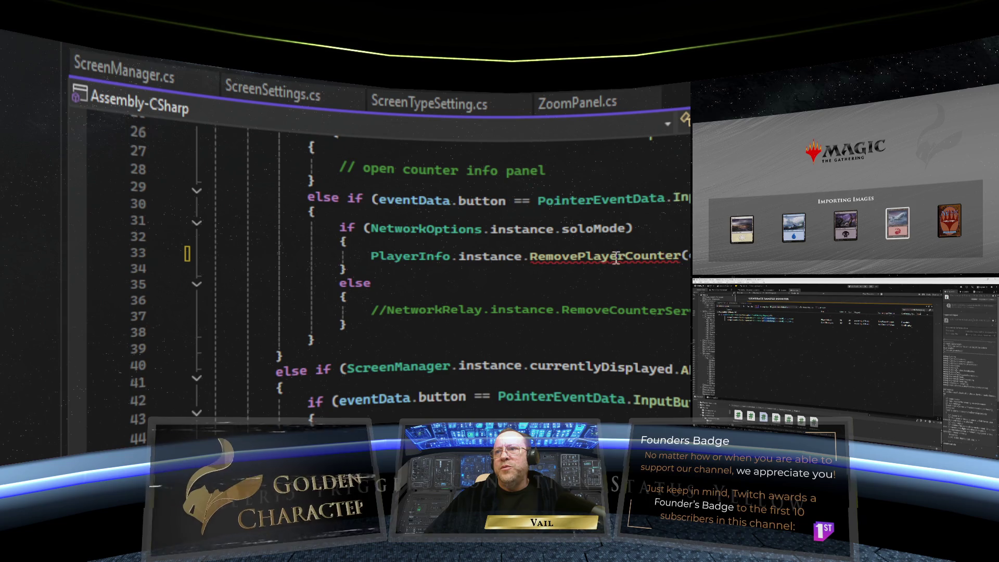
click(685, 256)
key(ctrl+minus)
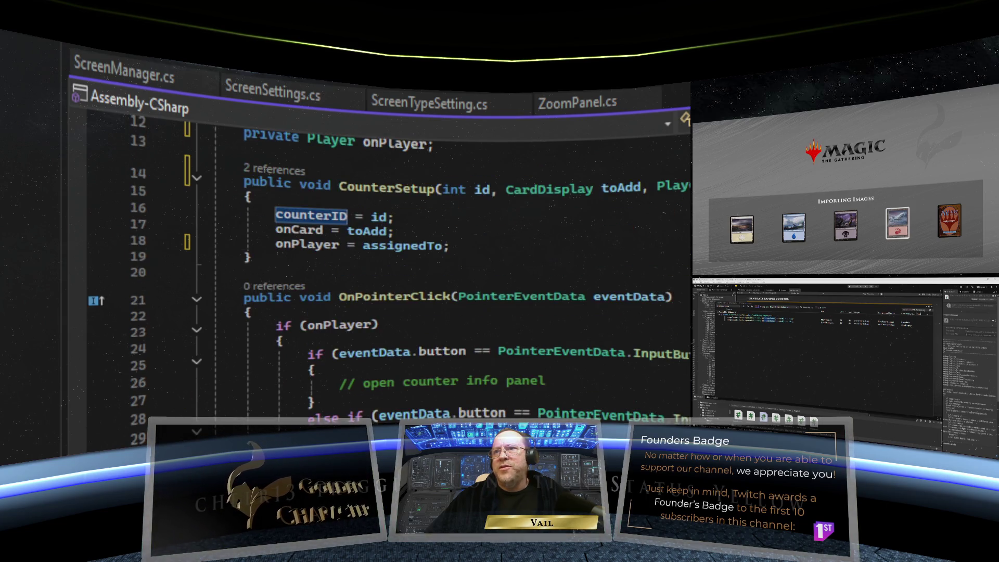
scroll(479, 270, up, 2)
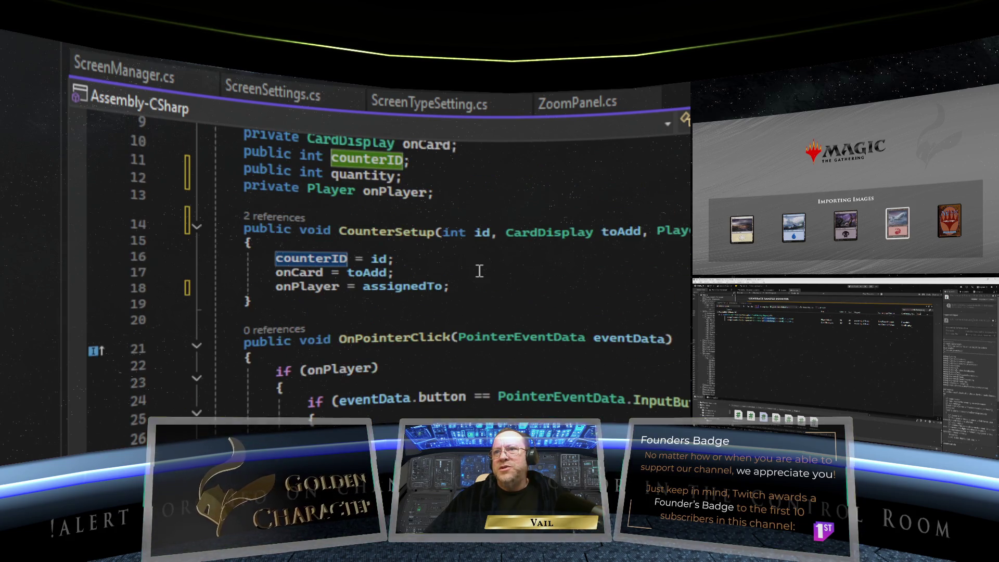
scroll(422, 264, up, 2)
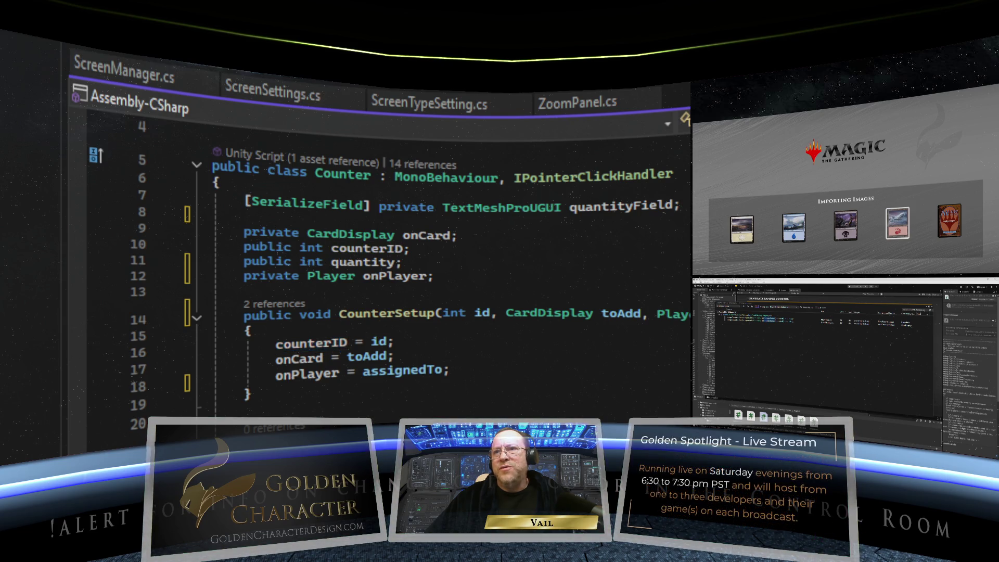
click(307, 373)
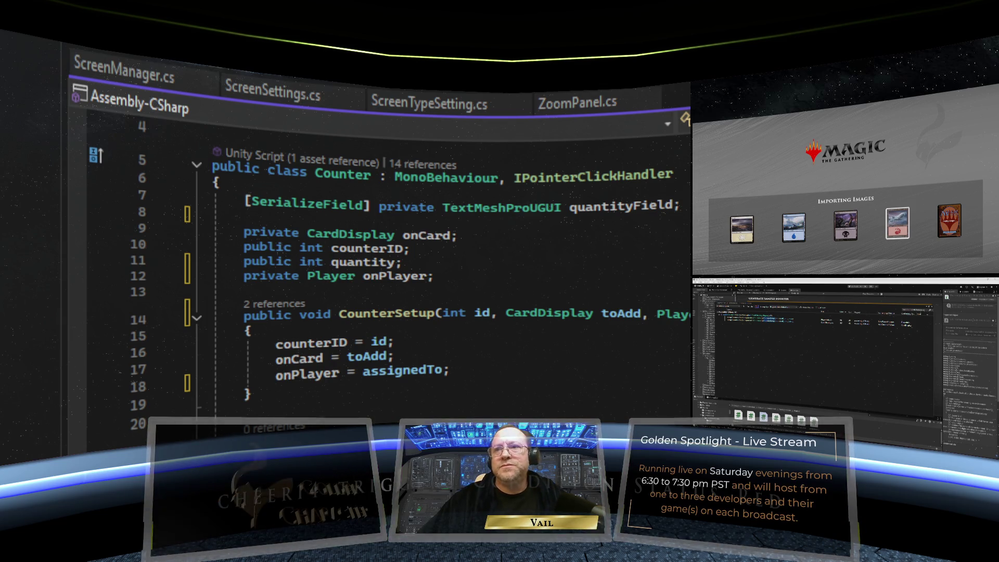
scroll(390, 244, down, 5)
Step: Check RemovePlayerCounter's parameters in OnPointerClick's solo-mode branch and save the script
click(249, 224)
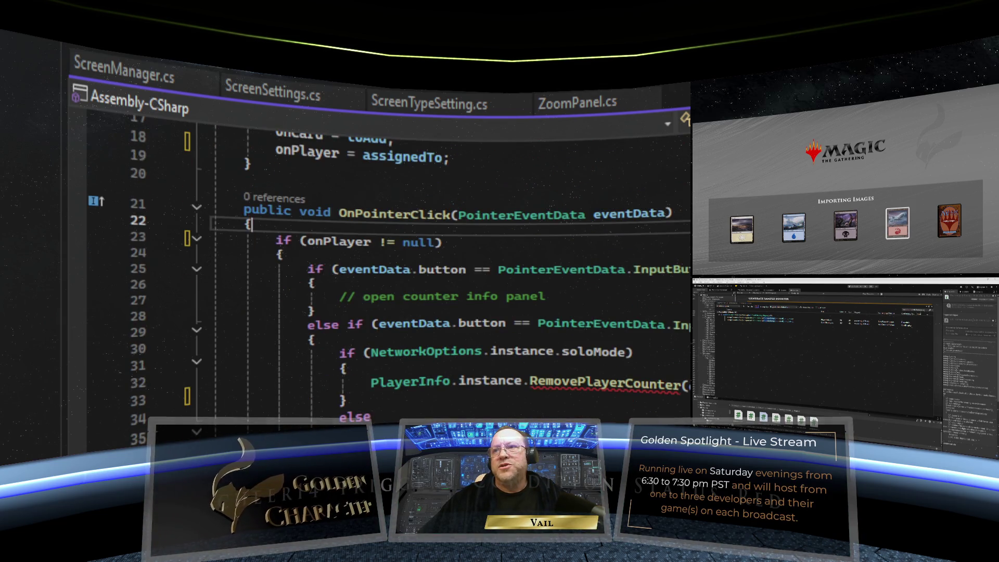
scroll(491, 284, down, 3)
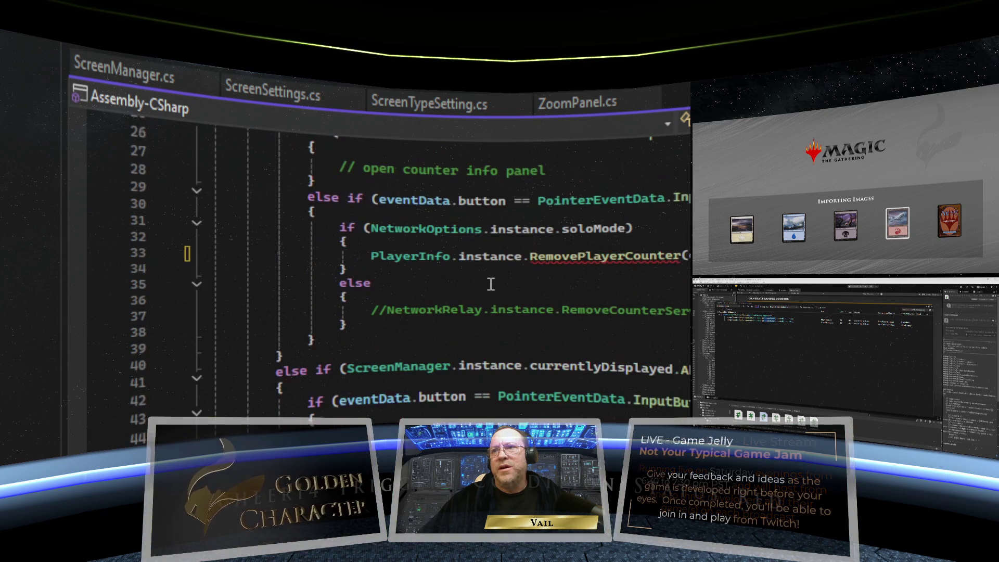
scroll(490, 283, up, 1)
click(687, 296)
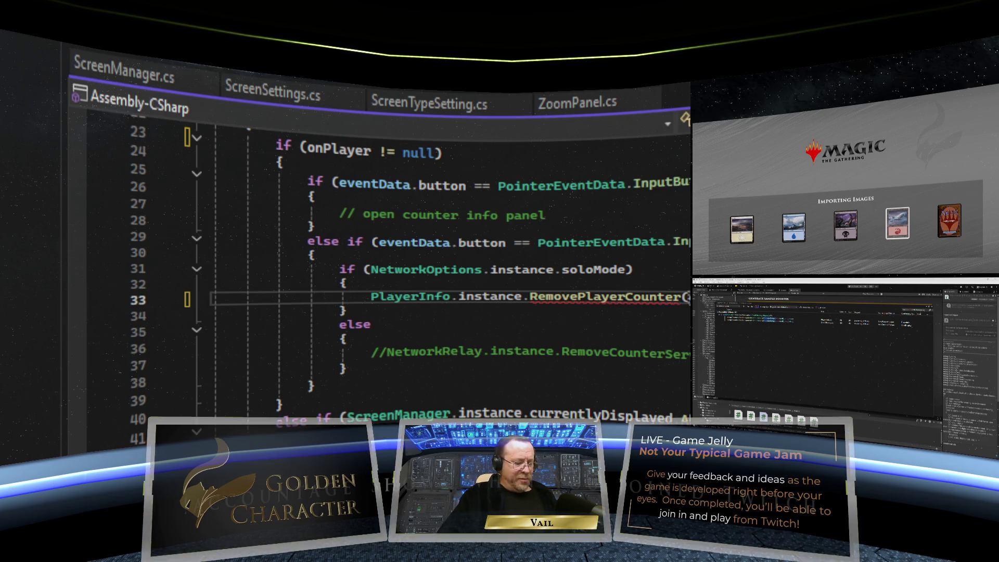
key(ctrl+shift+space)
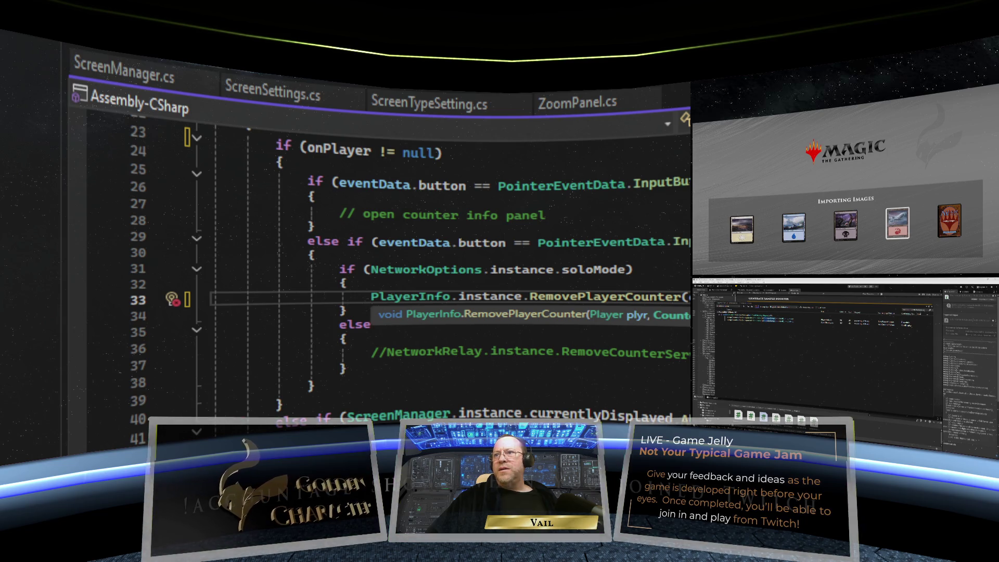
scroll(447, 270, up, 5)
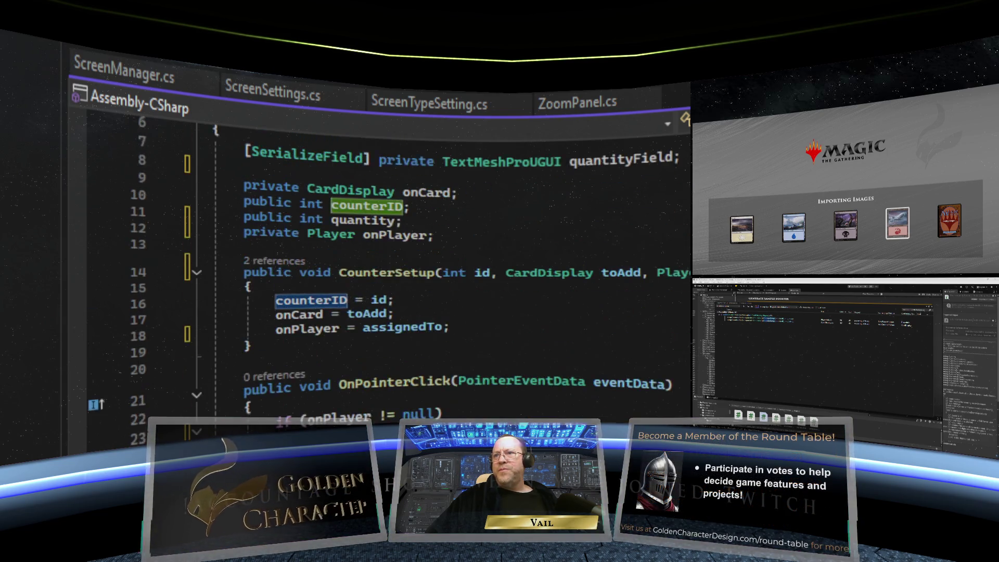
scroll(447, 270, down, 5)
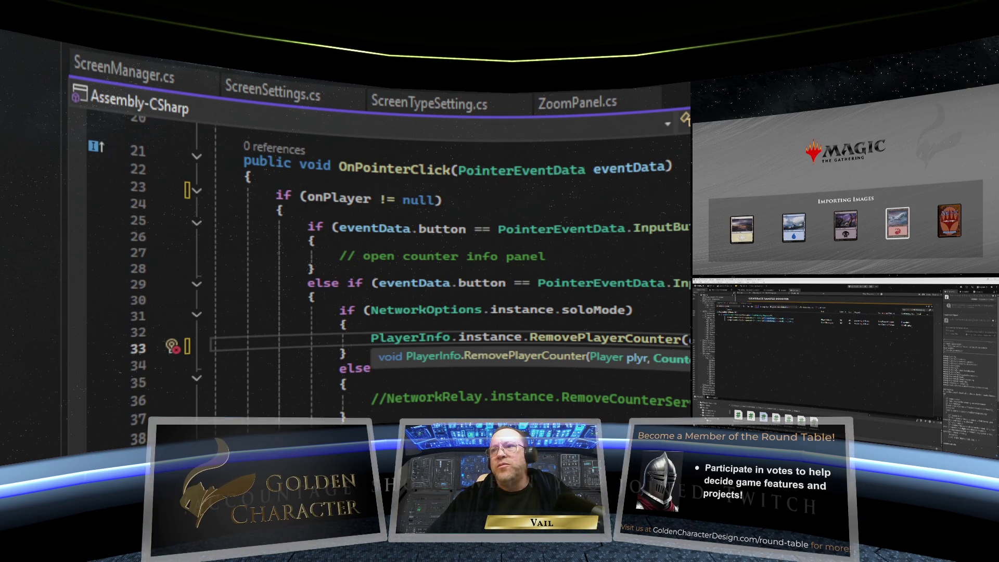
scroll(579, 251, up, 1)
scroll(578, 251, up, 3)
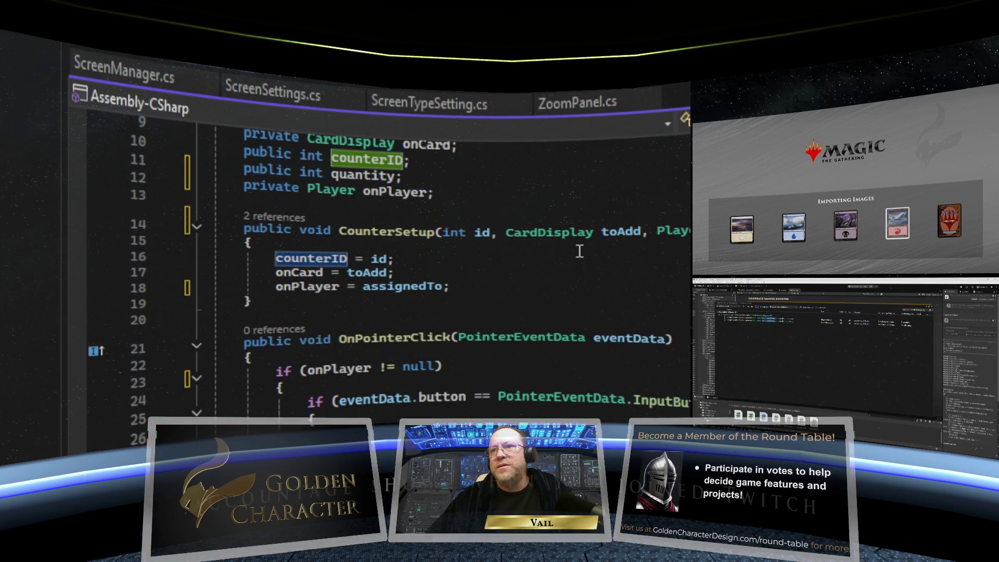
scroll(579, 251, up, 2)
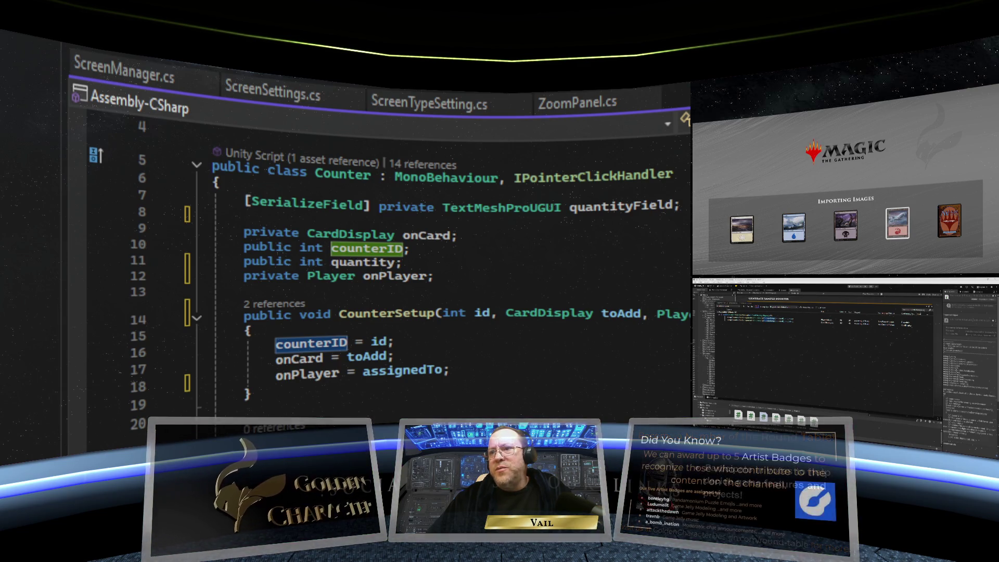
scroll(380, 270, down, 2)
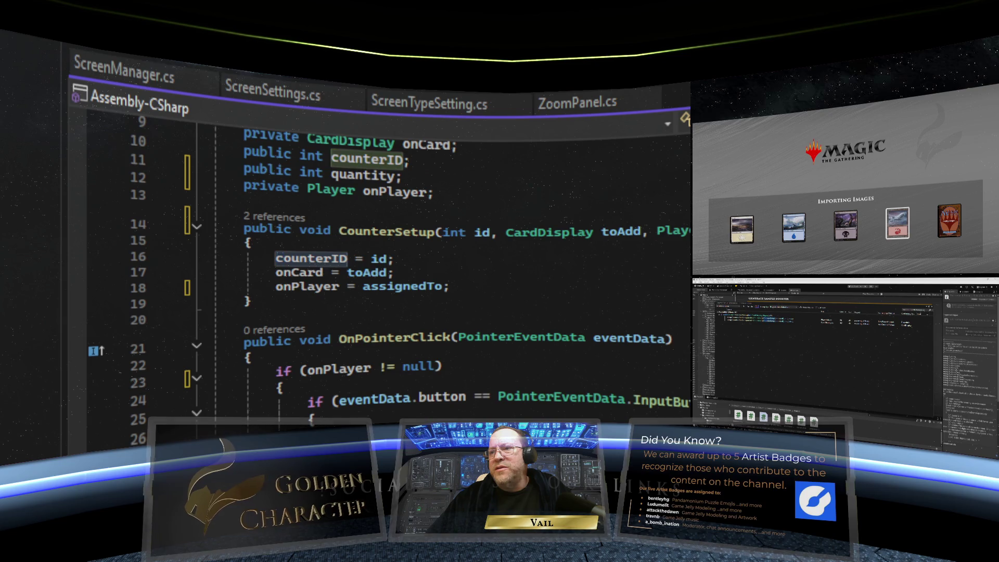
scroll(390, 270, down, 7)
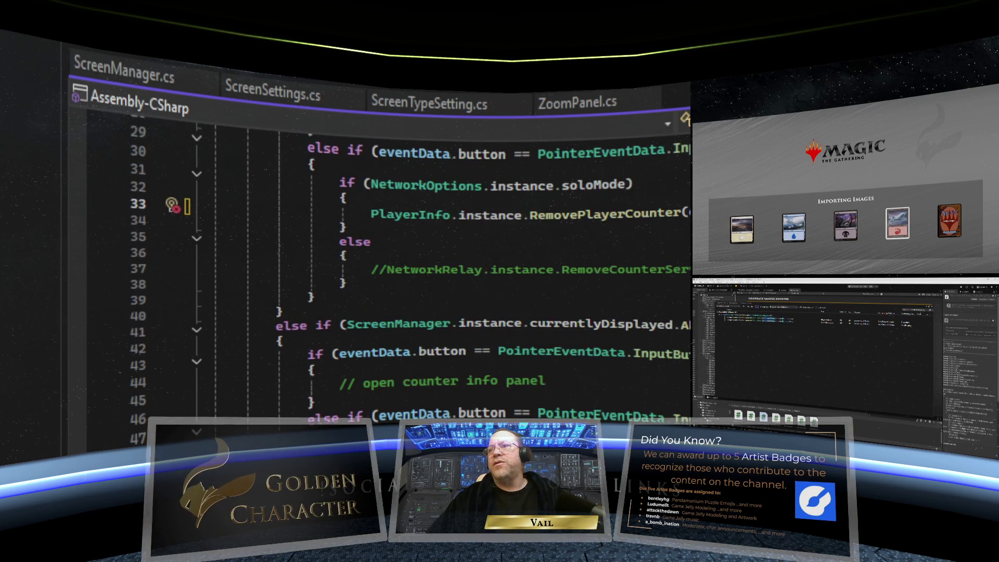
click(365, 205)
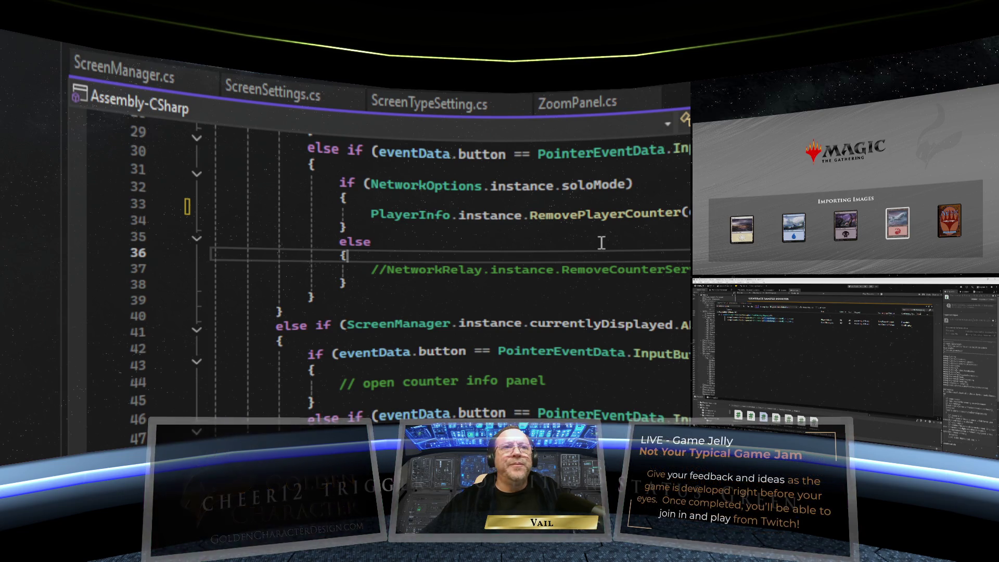
scroll(600, 242, up, 1)
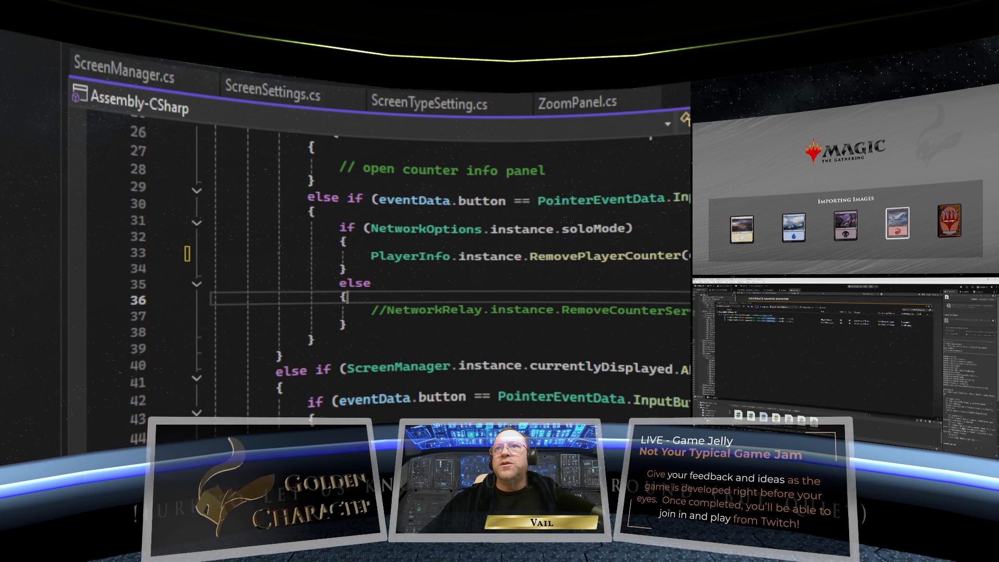
key(ctrl+s)
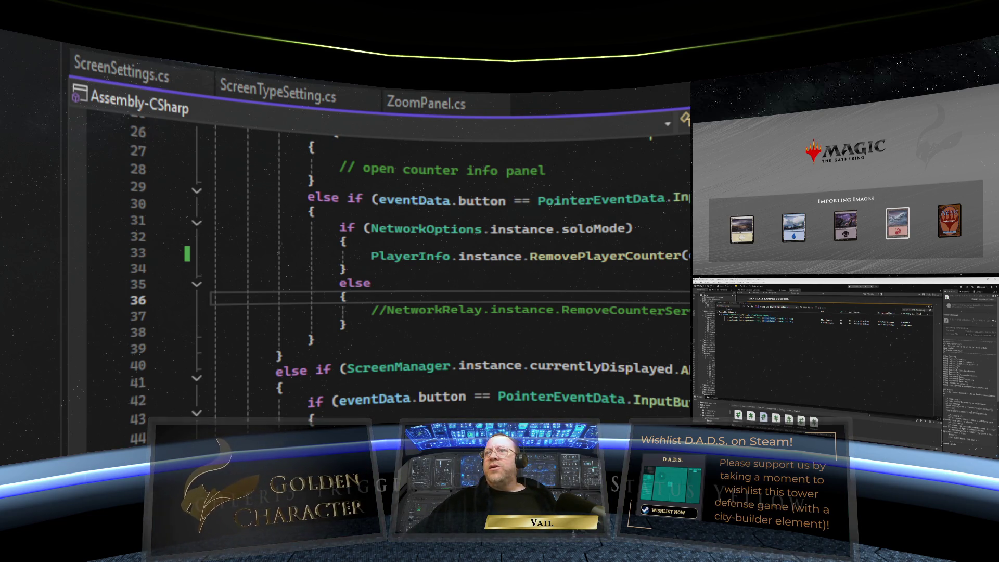
Step: At the end of NetworkRelay.cs, add a second int parameter to AddPlayerCounterServerRpc, then remove it
key(ctrl+Tab)
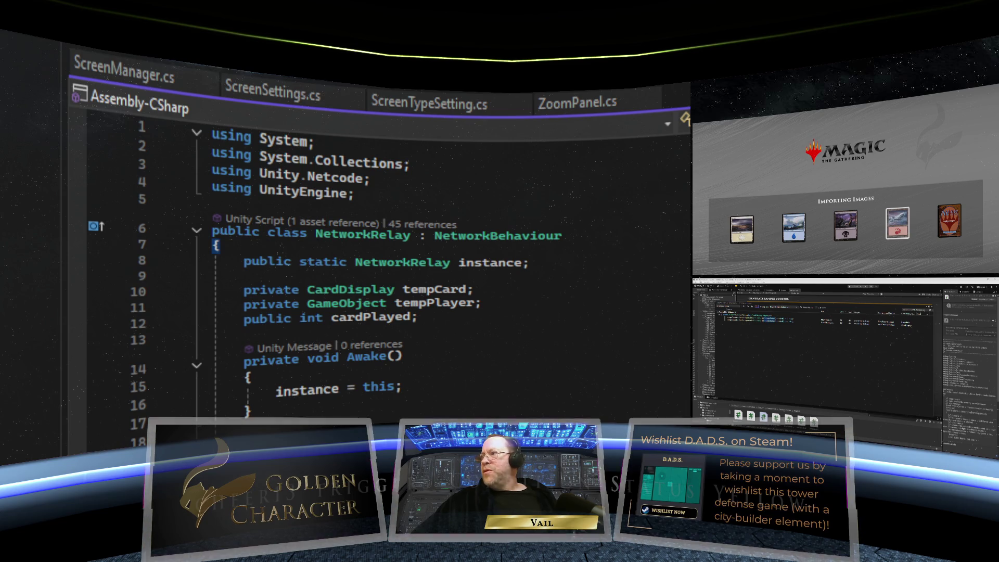
key(ctrl+End)
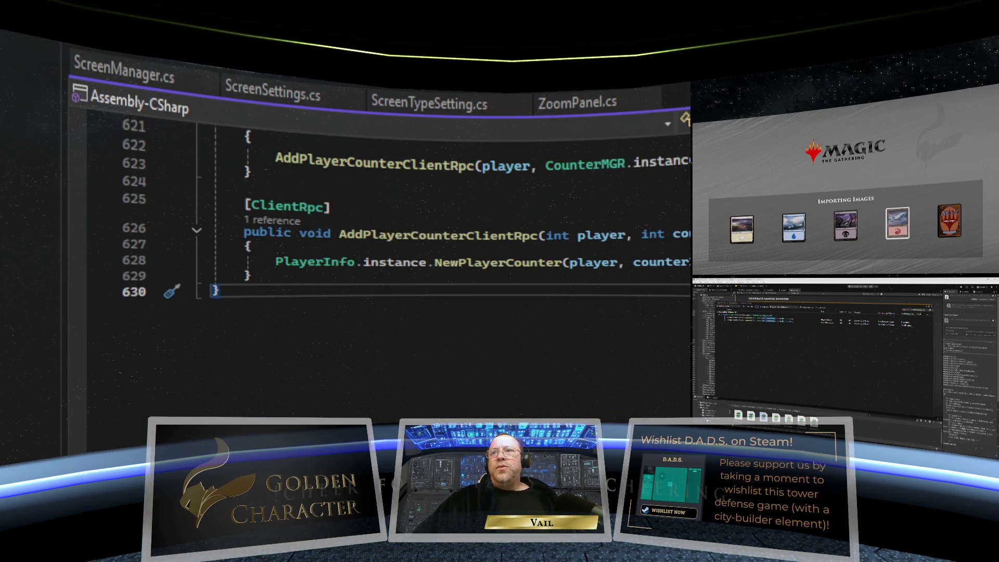
scroll(390, 234, up, 1)
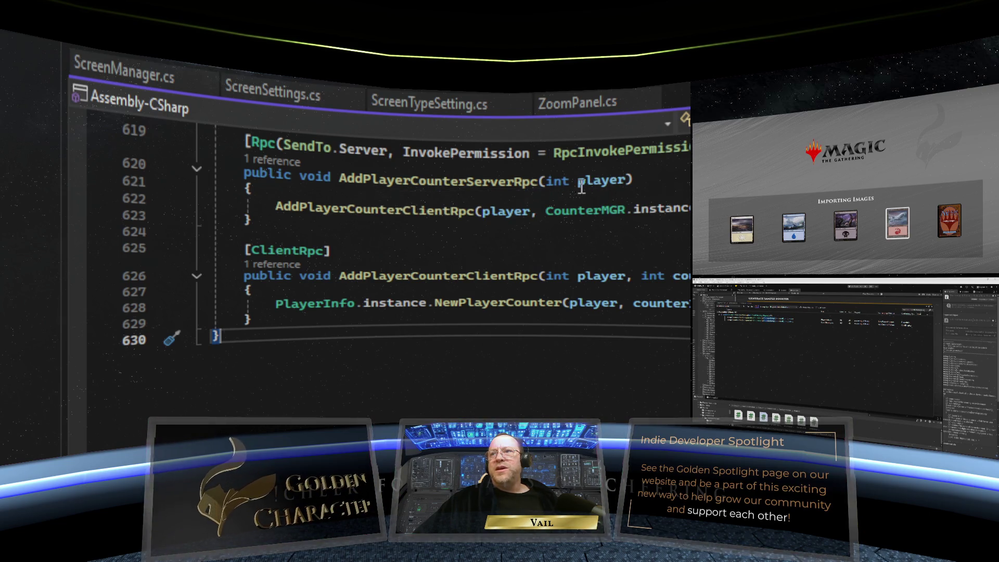
click(627, 180)
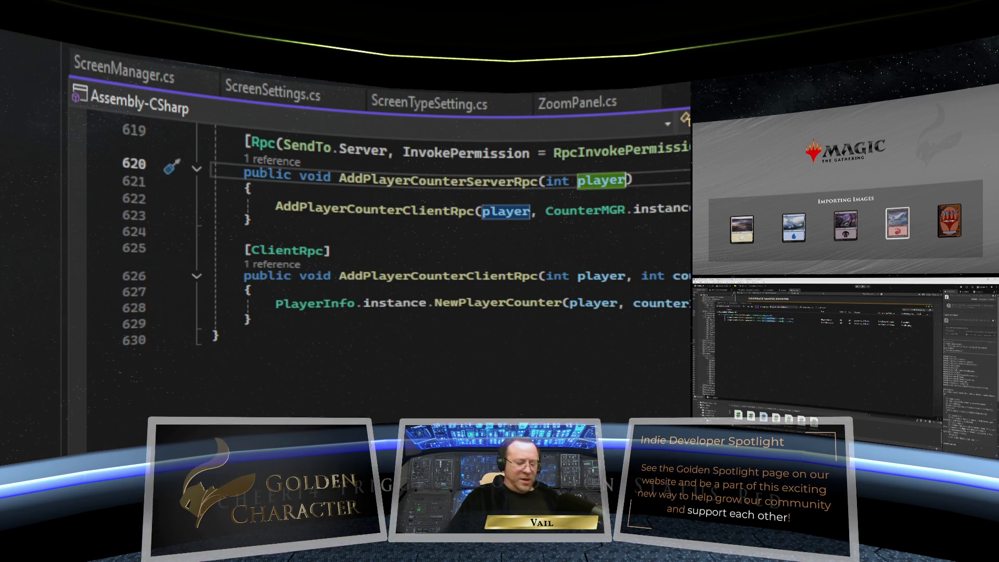
text(, )
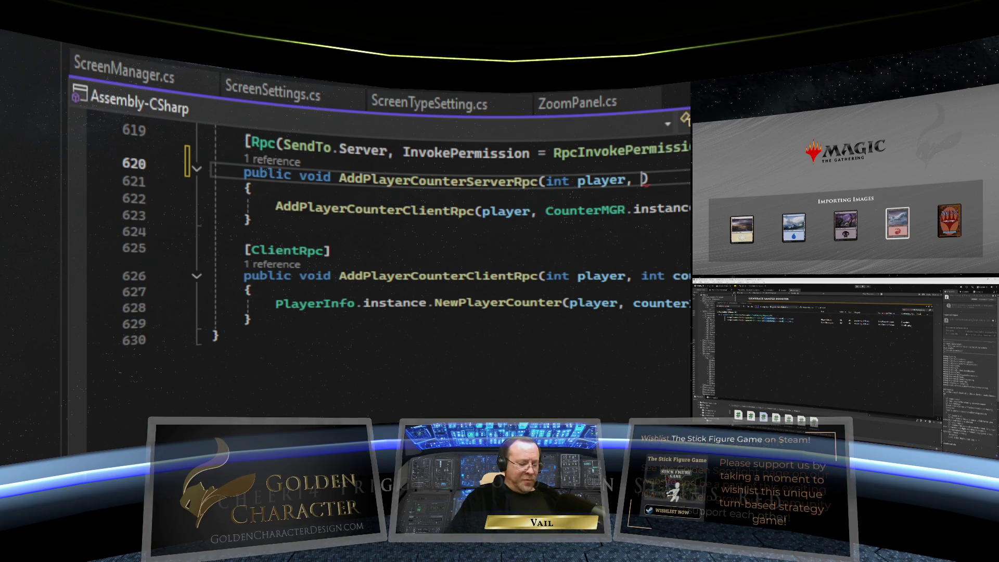
text(int co)
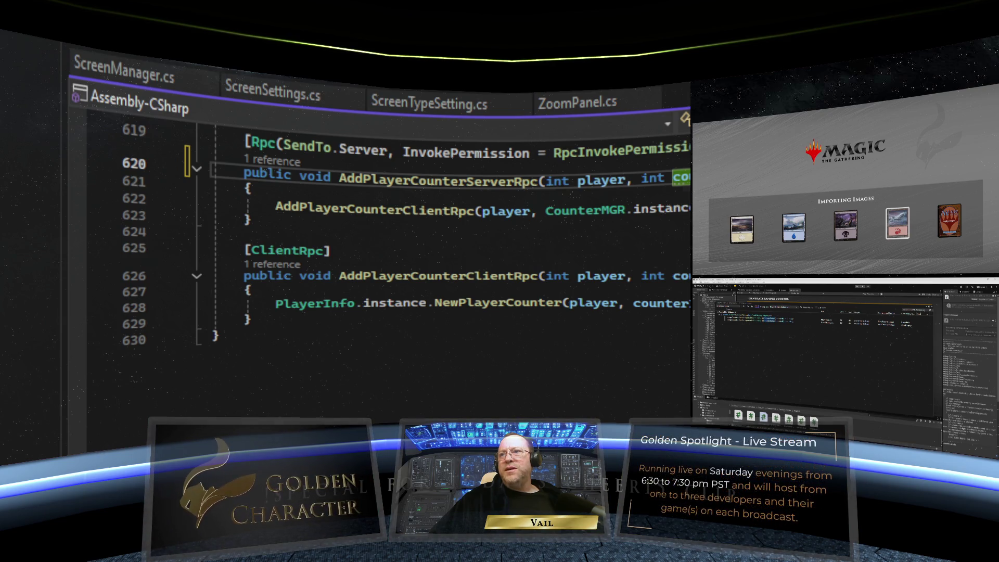
double_click(647, 178)
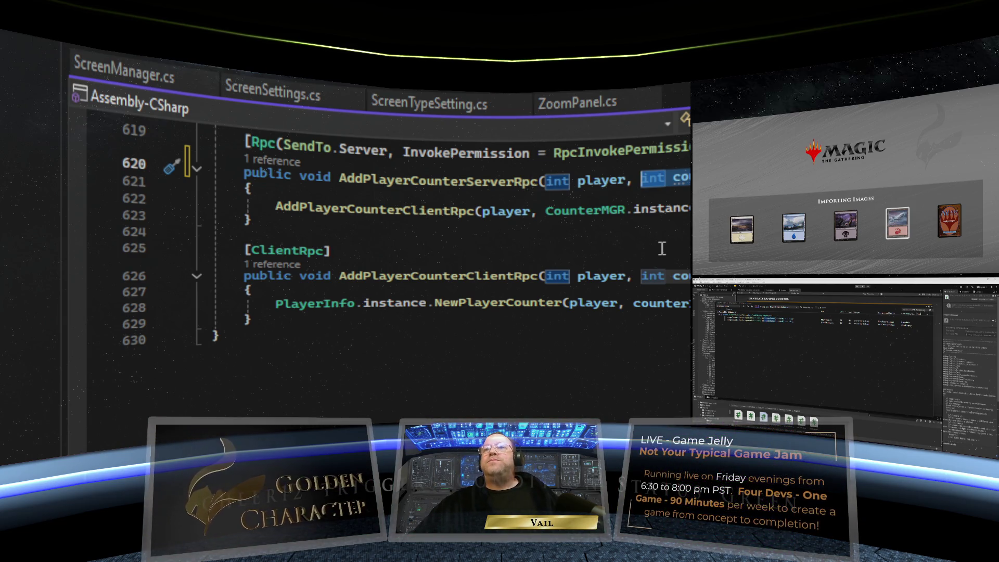
key(ctrl+BackSpace)
key(ctrl+BackSpace)
key(ctrl+BackSpace)
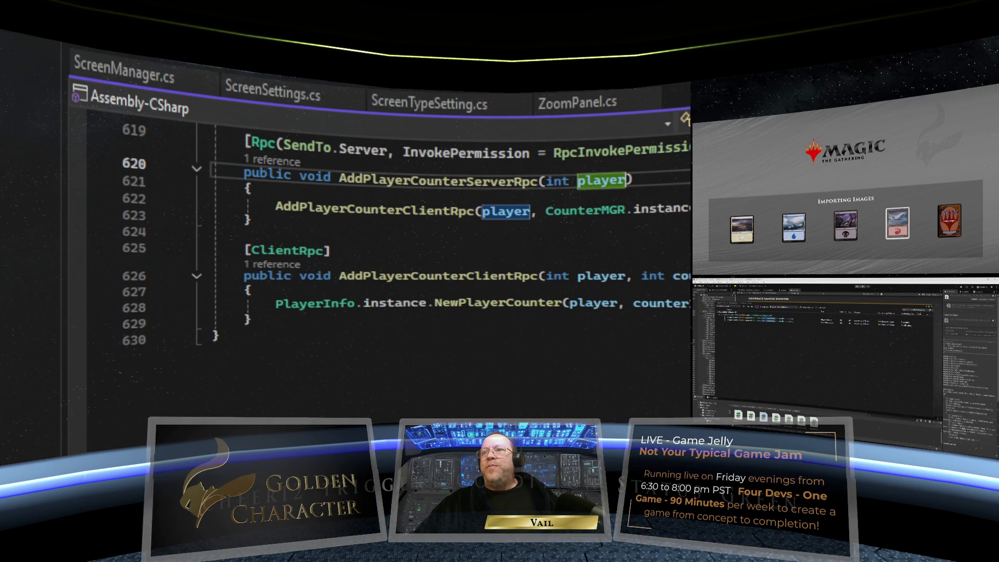
click(687, 247)
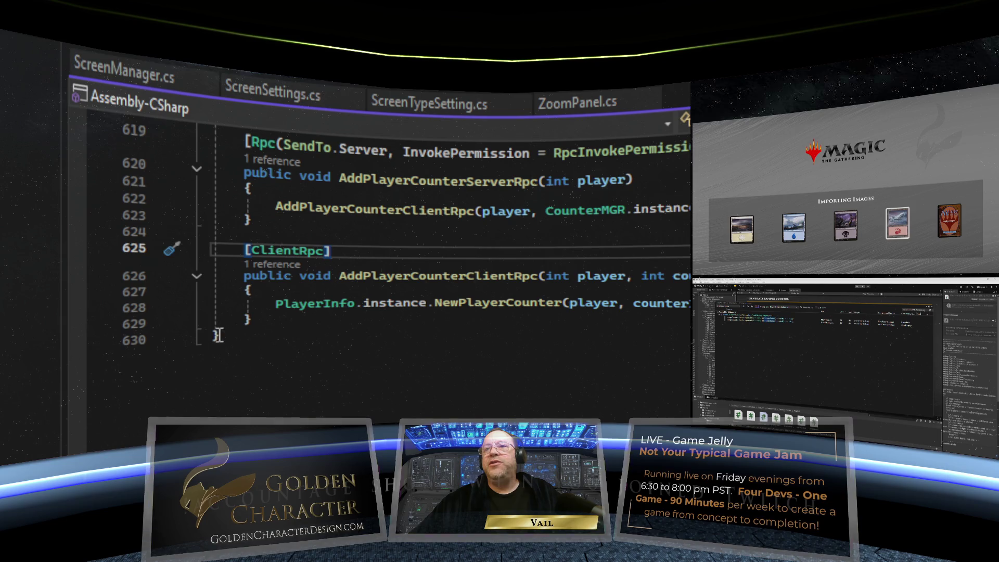
Step: Duplicate the AddPlayerCounter server and client RPC methods below the originals
mouse_move(267, 321)
mouse_down()
mouse_move(240, 308)
mouse_move(179, 172)
mouse_move(251, 139)
mouse_up()
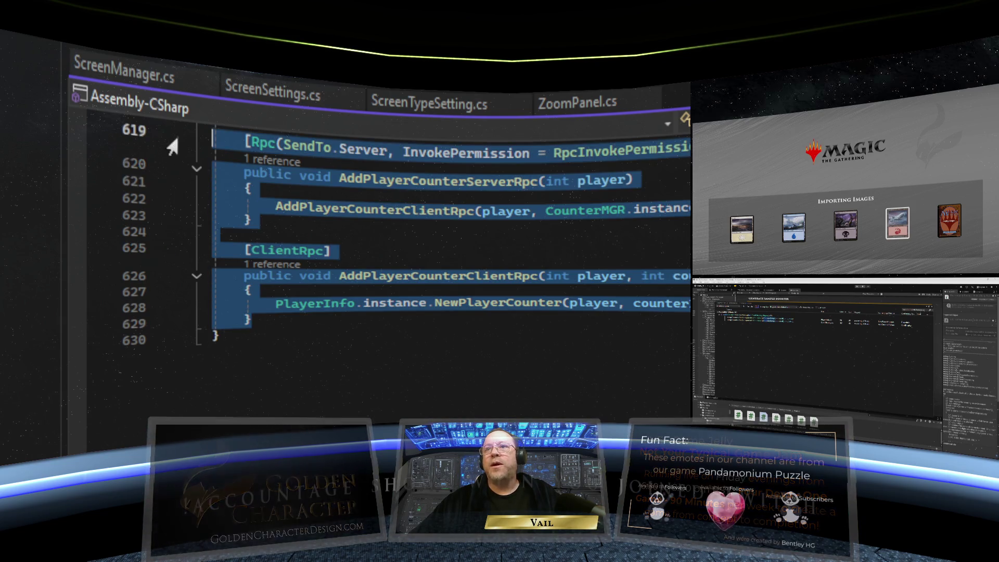
right_click(251, 139)
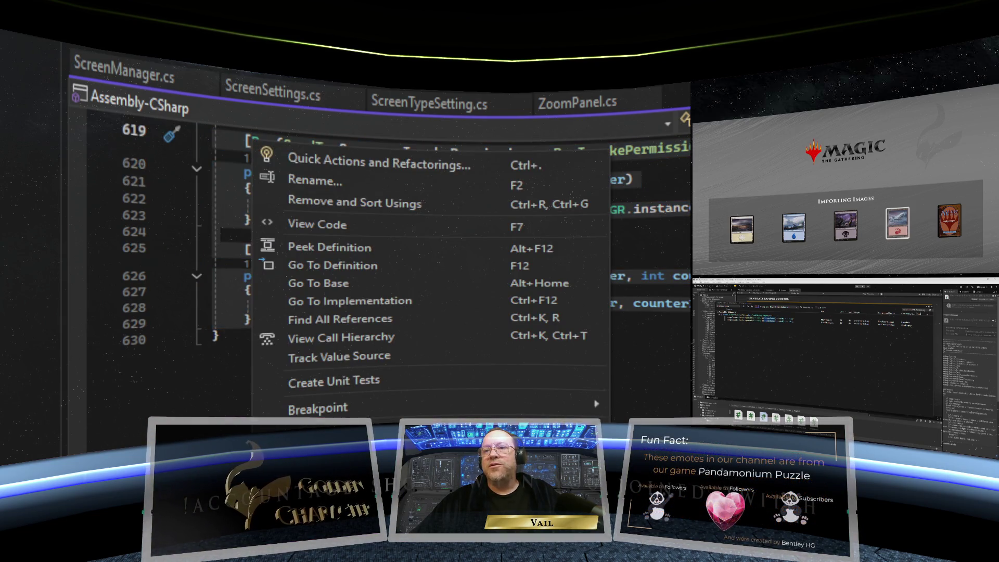
key(Escape)
key(Right)
key(Return)
key(Return)
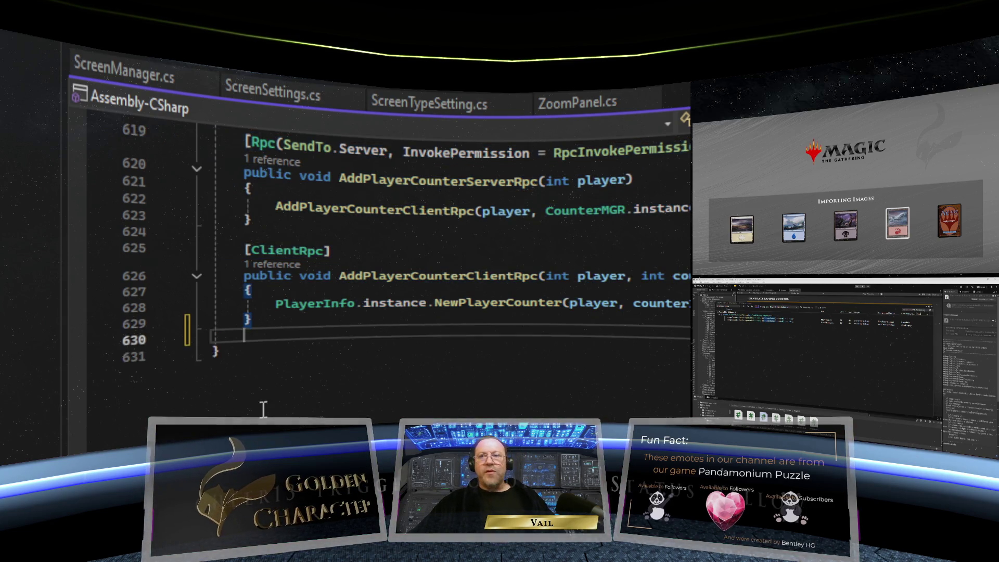
right_click(251, 342)
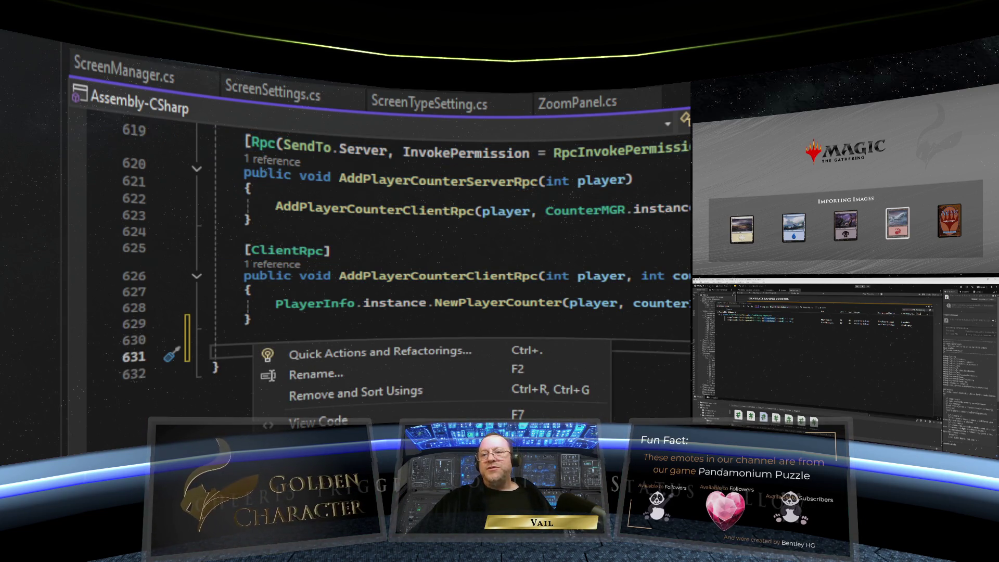
key(ctrl+v)
scroll(337, 318, down, 1)
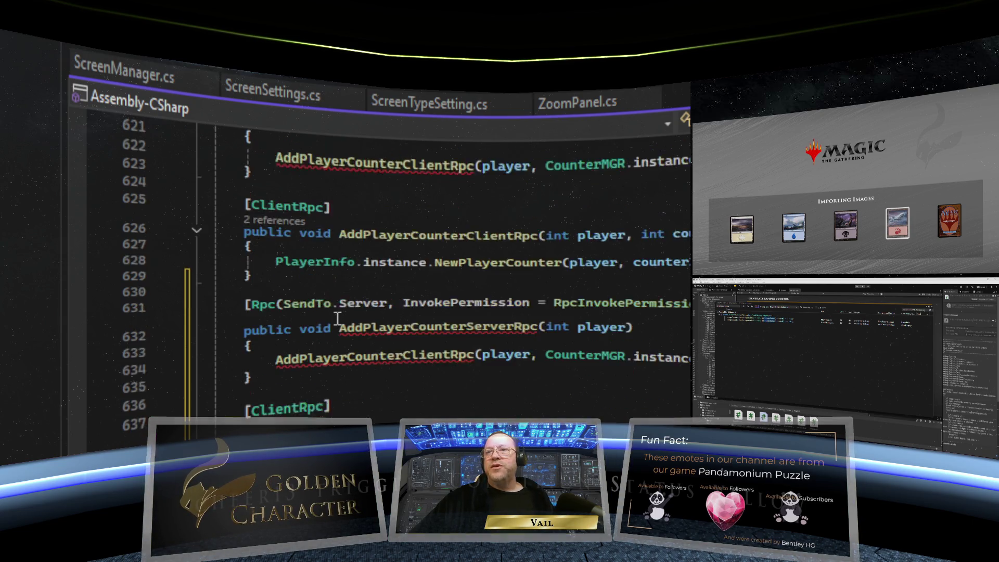
scroll(337, 318, down, 1)
scroll(337, 315, up, 3)
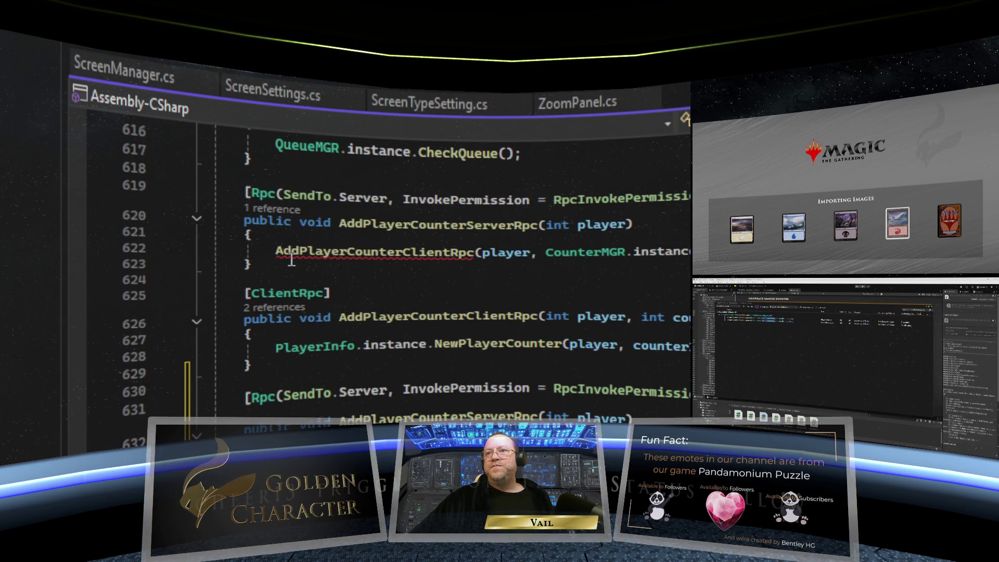
mouse_move(373, 254)
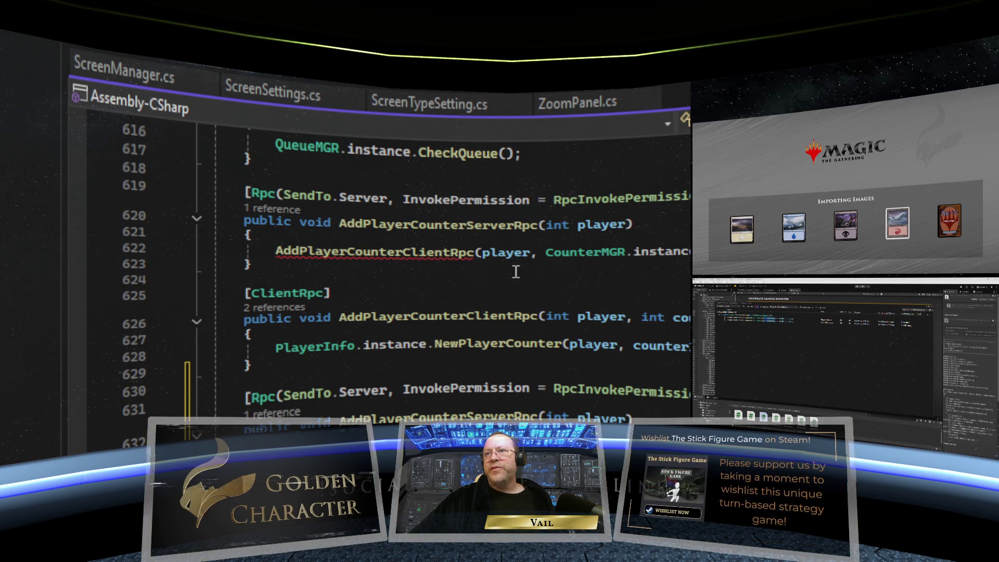
scroll(516, 271, down, 1)
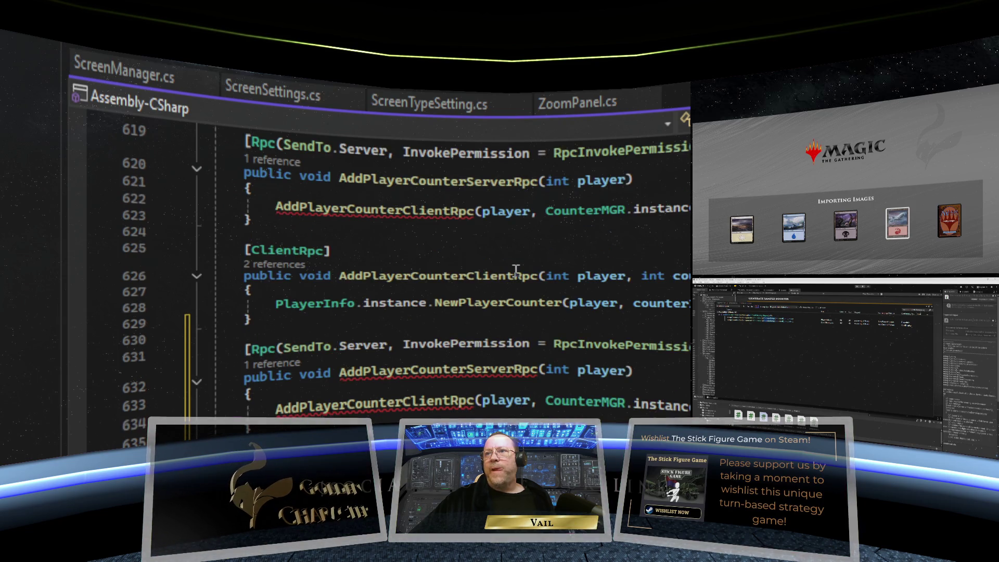
scroll(515, 269, up, 3)
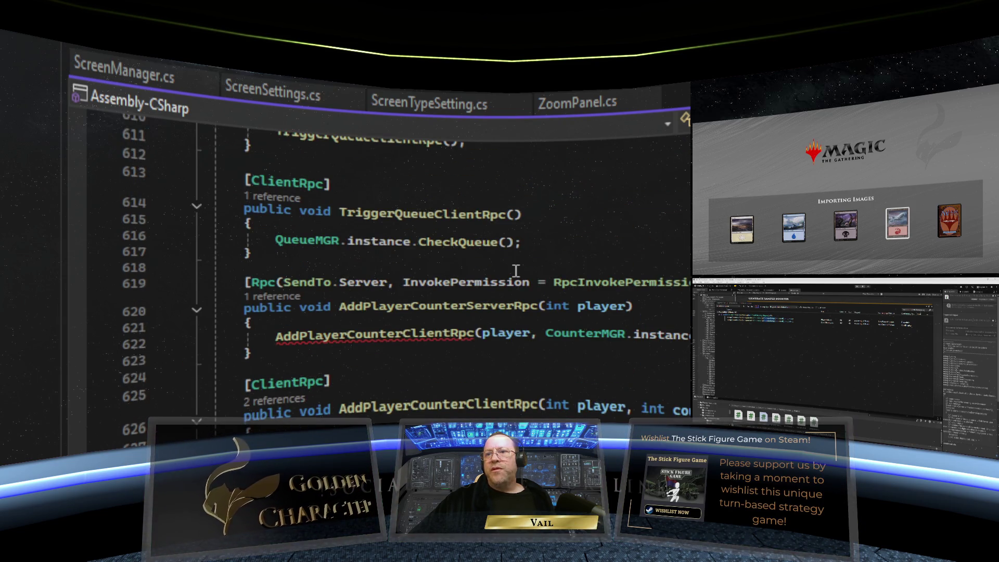
scroll(515, 268, up, 5)
scroll(517, 263, down, 6)
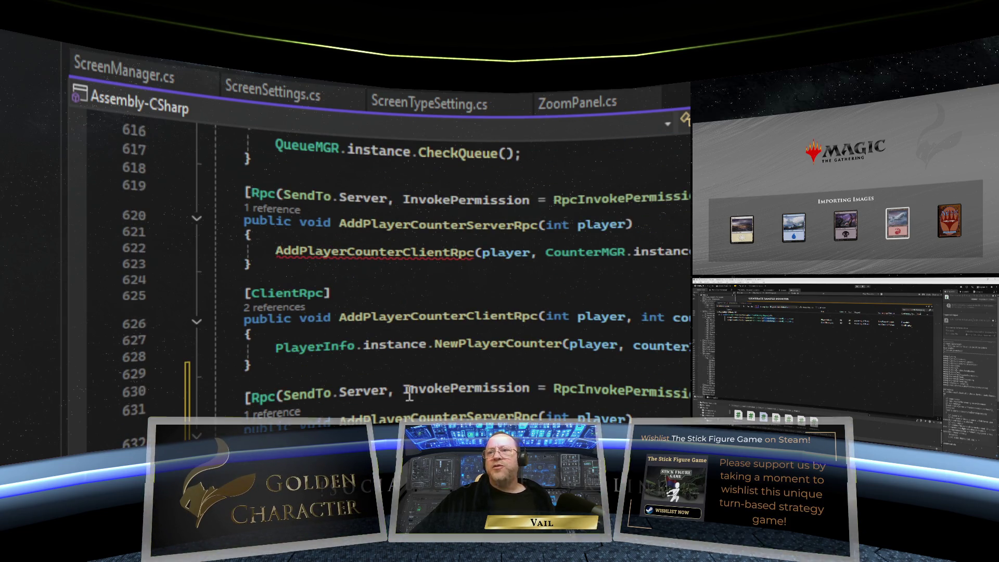
scroll(421, 320, down, 2)
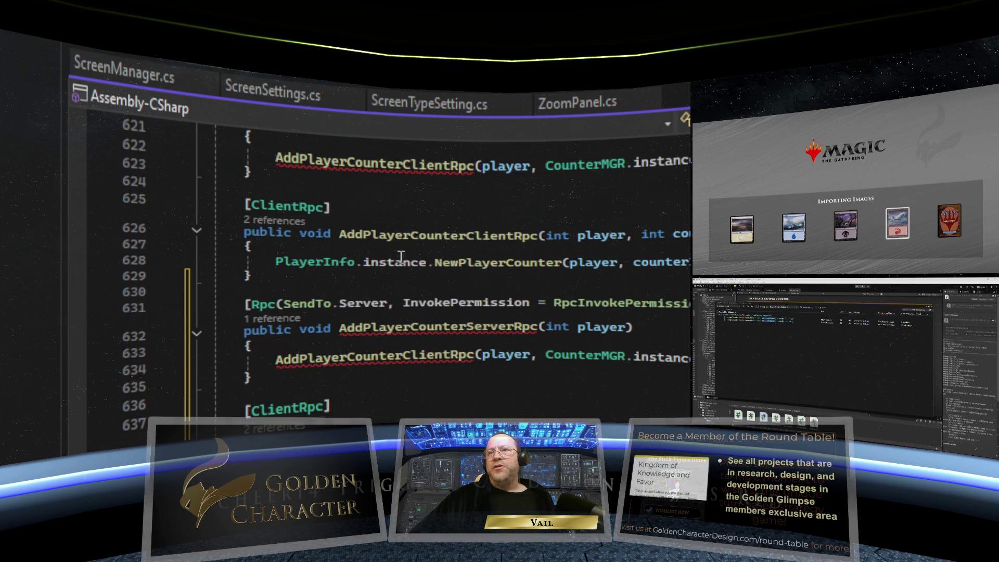
scroll(380, 314, down, 2)
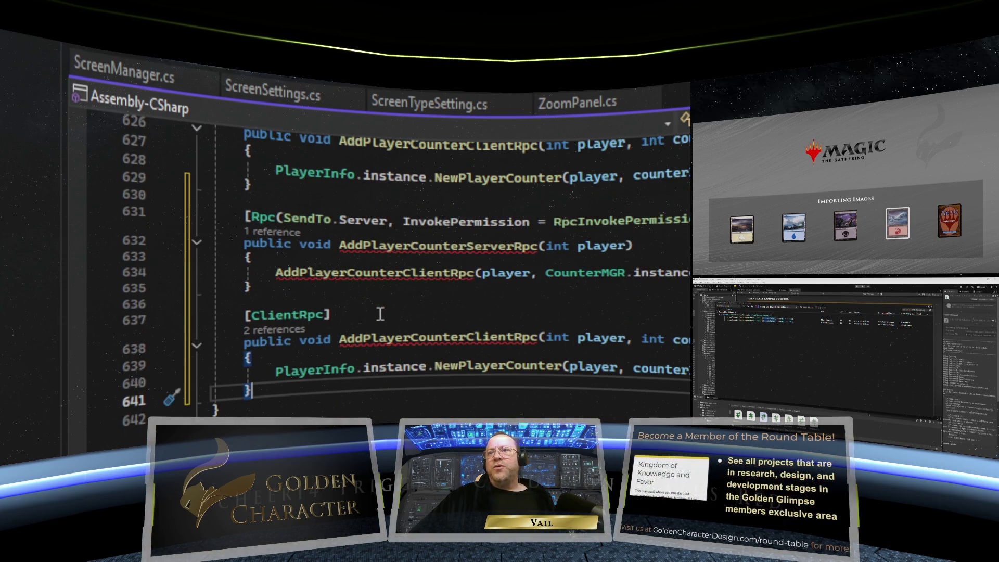
Step: Rename the copied server RPC, its client RPC call, and the client RPC from Add to Remove
click(343, 248)
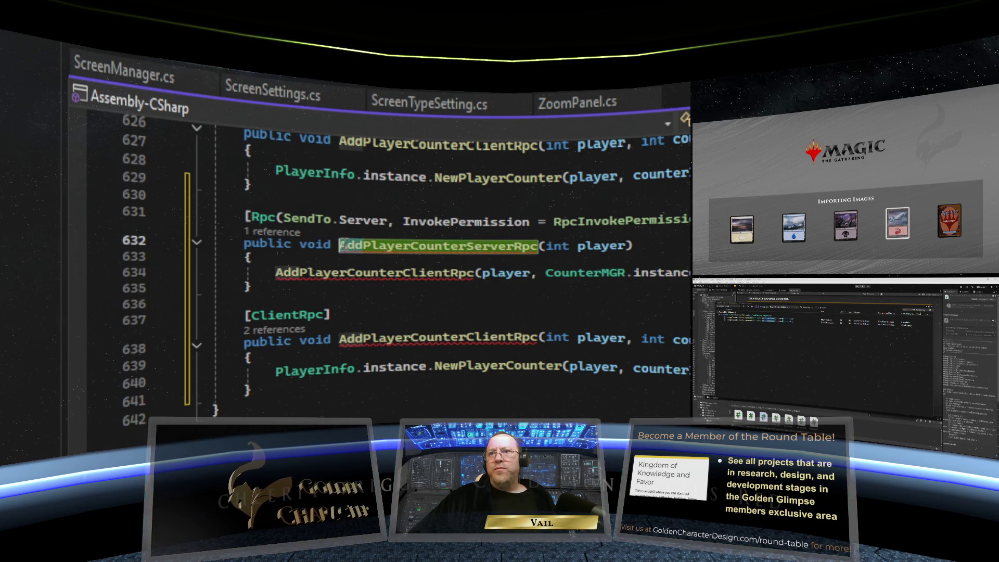
key(Delete)
key(Delete)
key(Delete)
text(Remove)
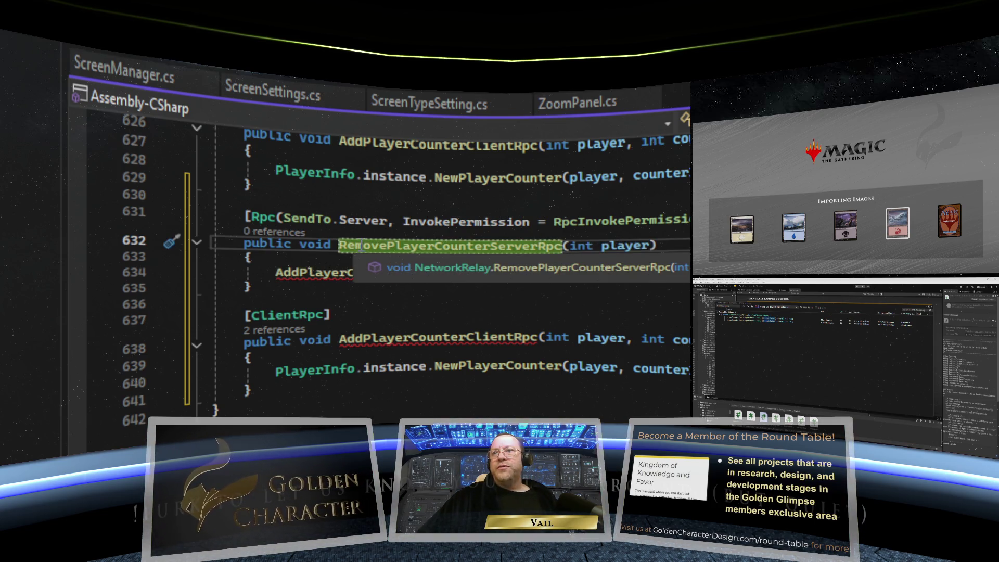
scroll(348, 286, up, 2)
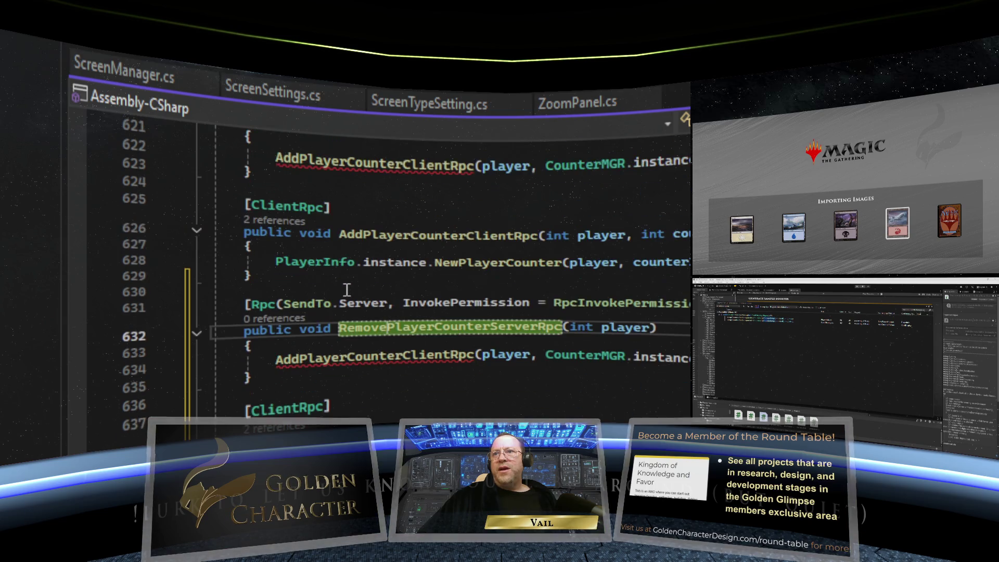
scroll(347, 280, down, 2)
mouse_move(307, 271)
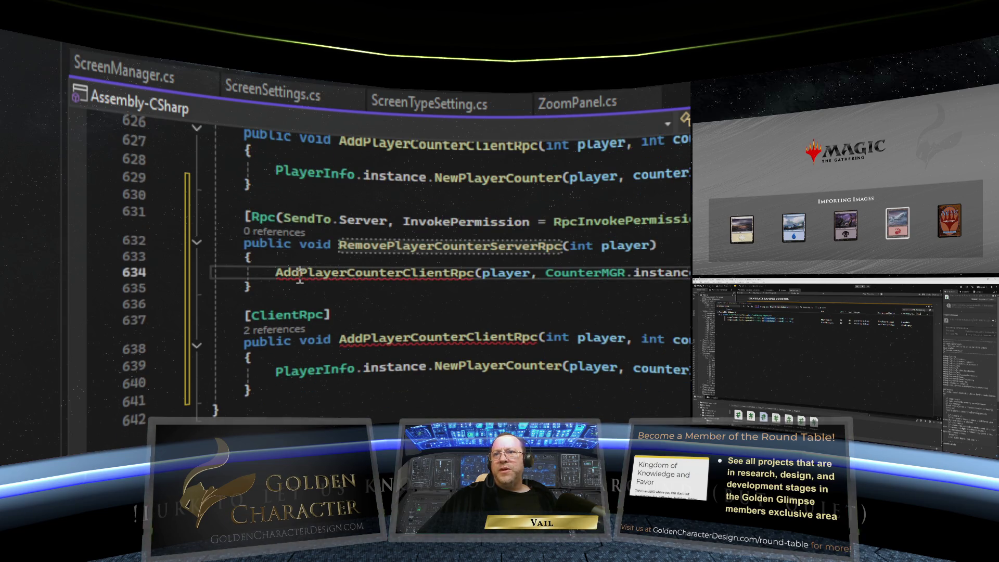
click(277, 273)
key(Delete)
key(Delete)
key(Delete)
text(Remove)
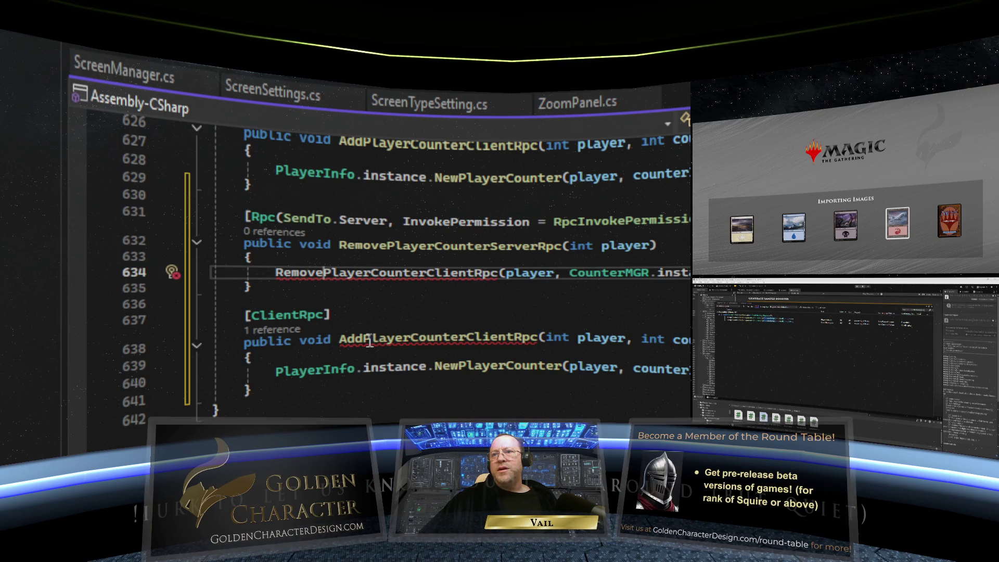
click(343, 339)
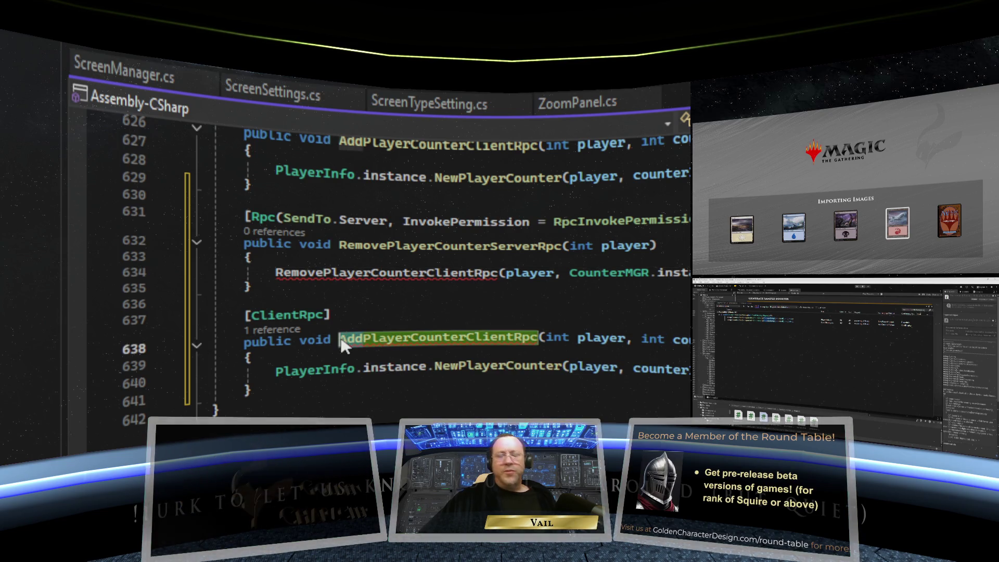
text(Rem)
key(Delete)
key(Delete)
key(Delete)
text(Remove)
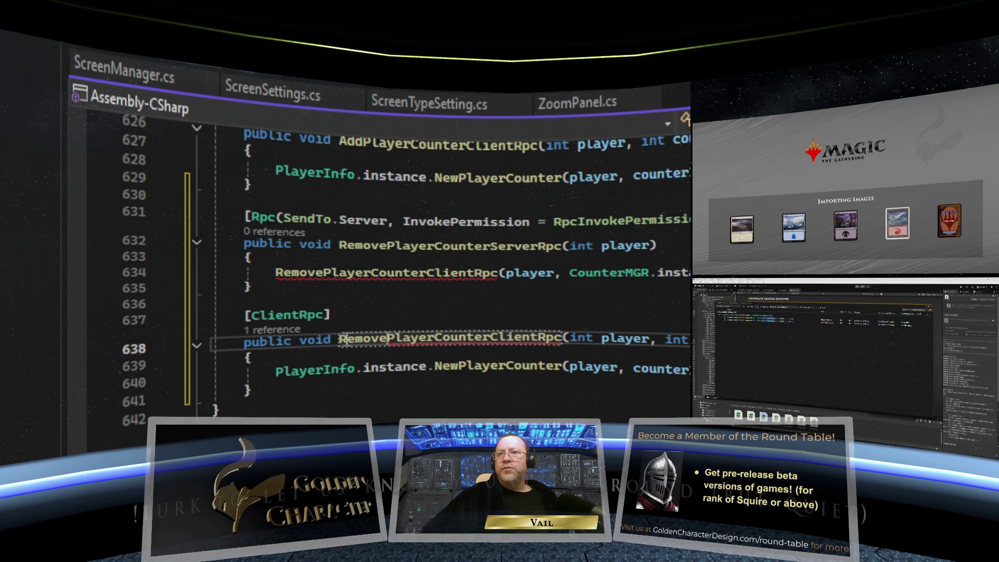
scroll(498, 297, up, 2)
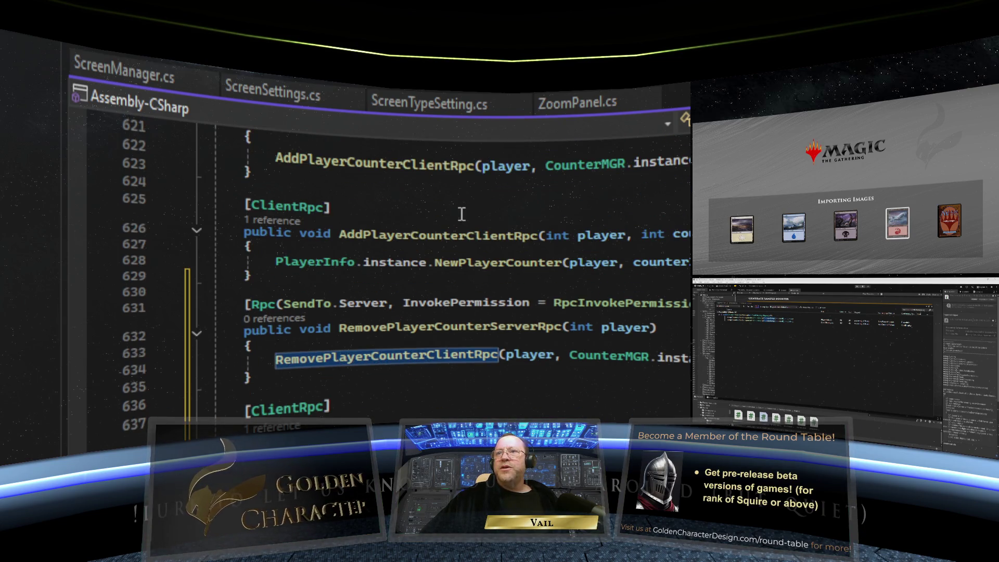
scroll(461, 216, up, 2)
scroll(461, 217, down, 3)
scroll(482, 348, down, 2)
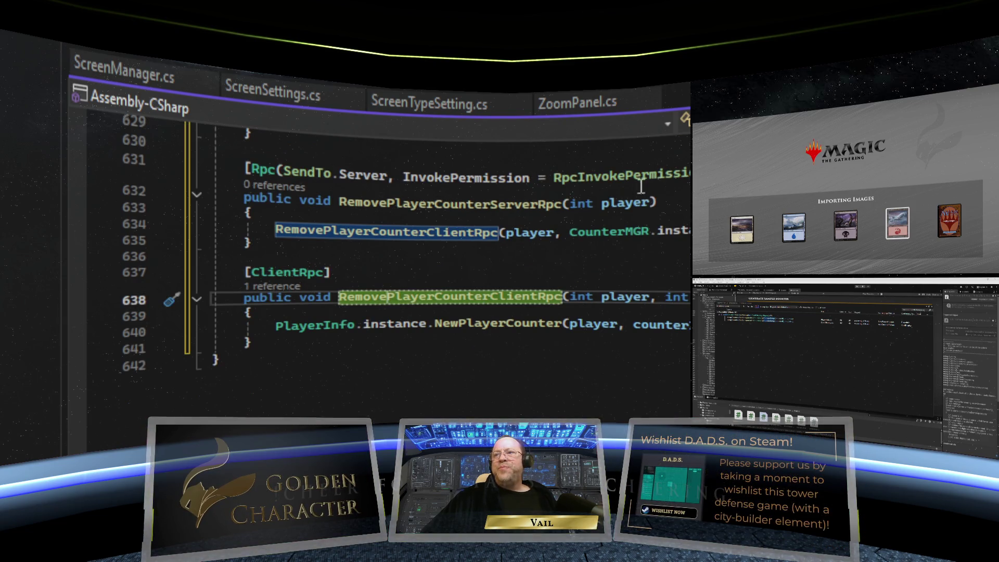
Step: Add an int parameter to RemovePlayerCounterServerRpc and pass counter as the client call's second argument
click(649, 204)
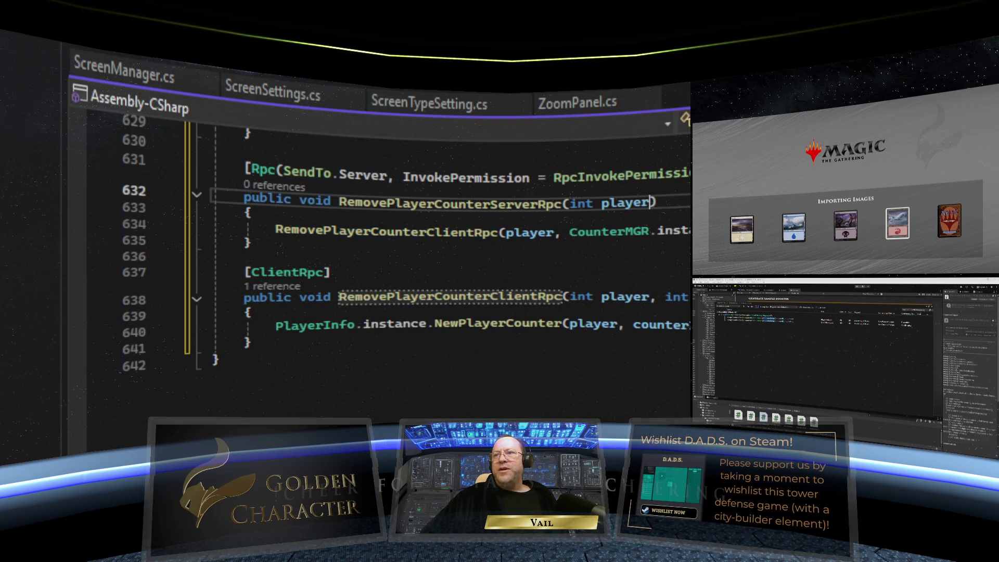
text(, int)
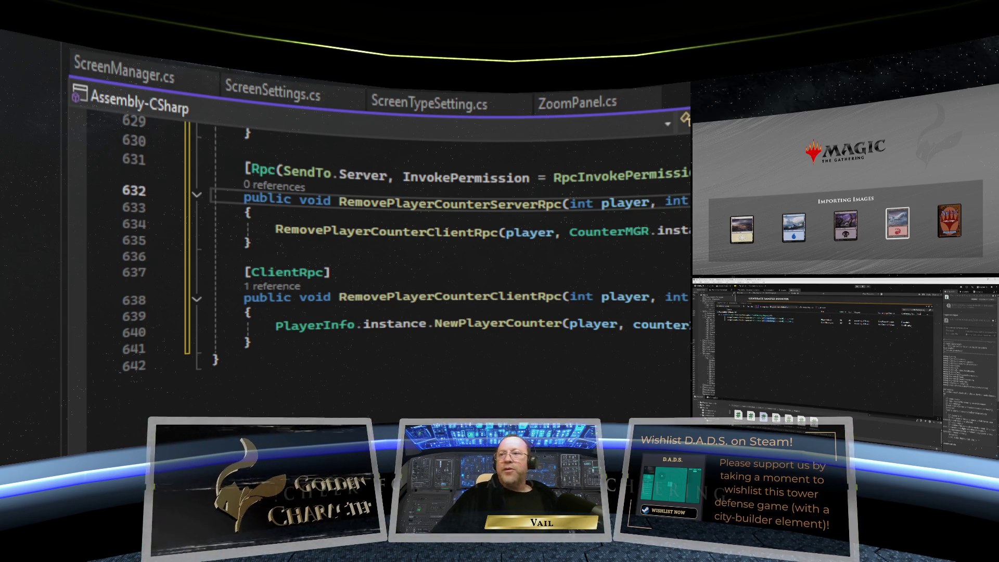
click(634, 254)
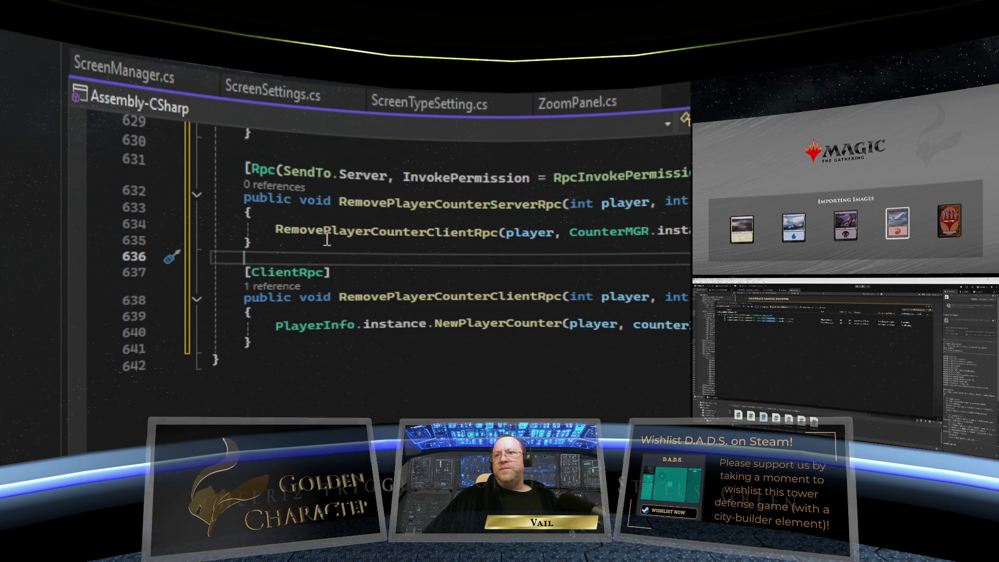
mouse_move(305, 237)
drag(570, 231, 687, 232)
text(counter)
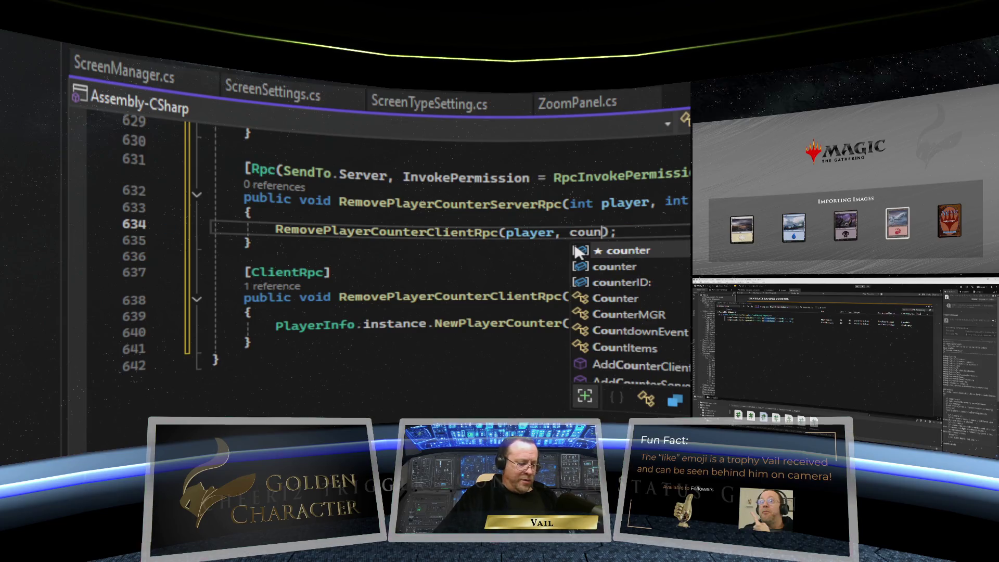
click(468, 245)
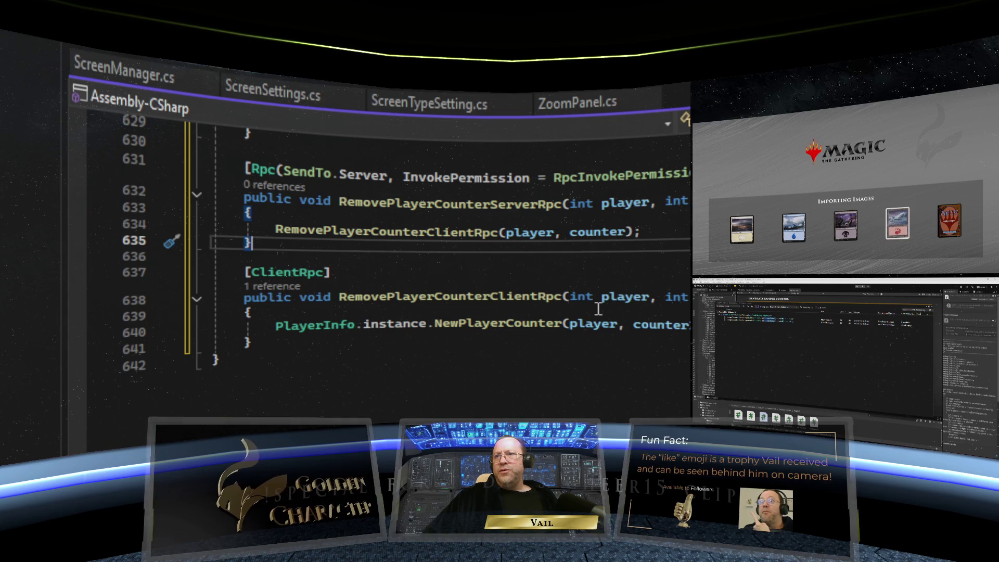
Step: Change the client RPC's NewPlayerCounter call to RemovePlayerCounter with a PlayerMGR.instance argument
scroll(492, 312, down, 2)
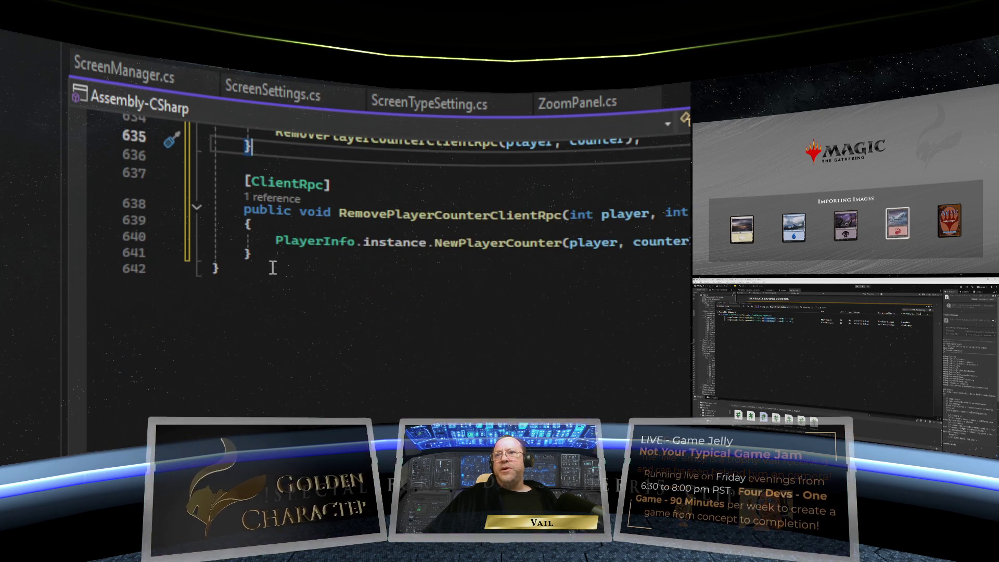
click(457, 248)
double_click(437, 242)
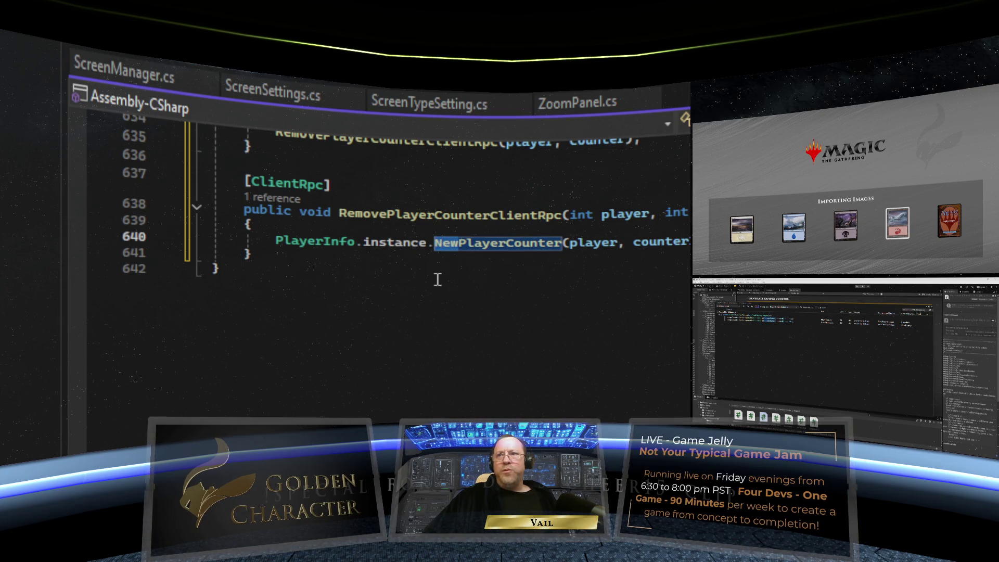
text(Remove)
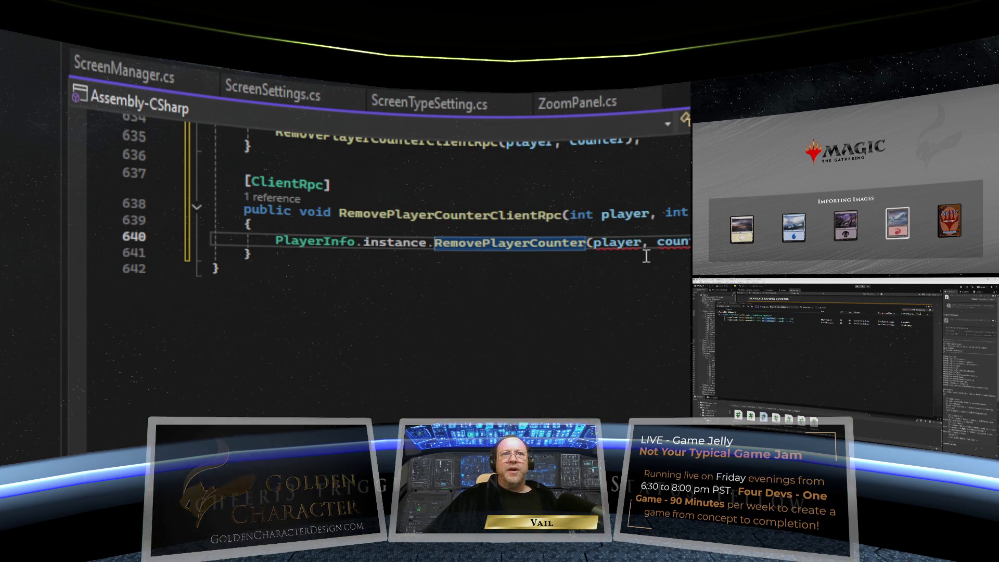
mouse_move(640, 238)
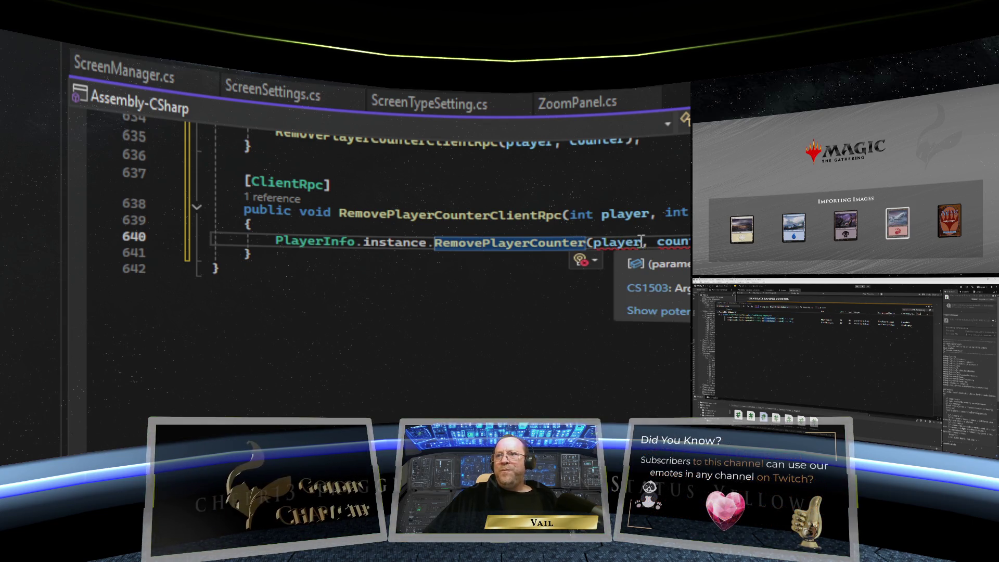
click(594, 242)
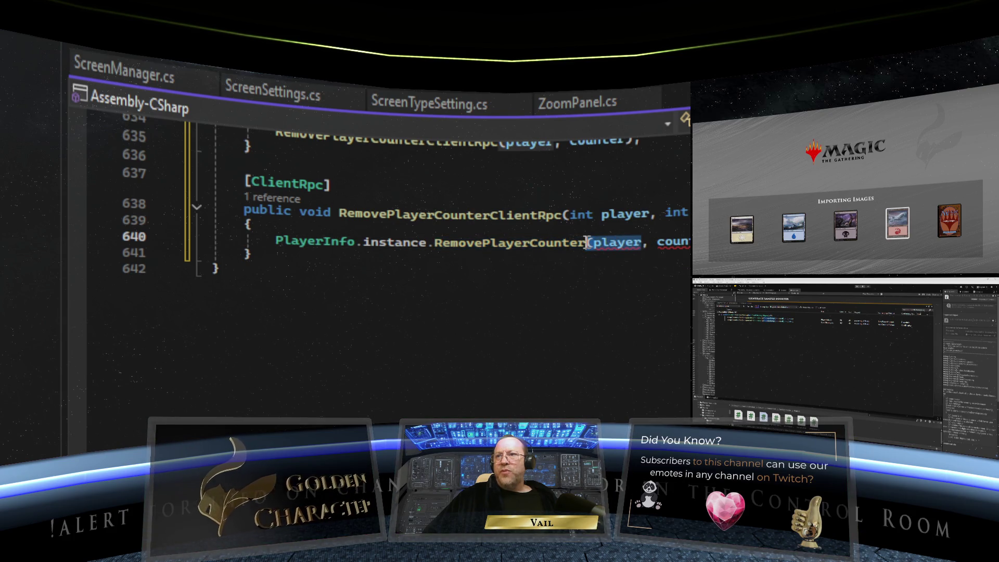
text(PlayerMGR)
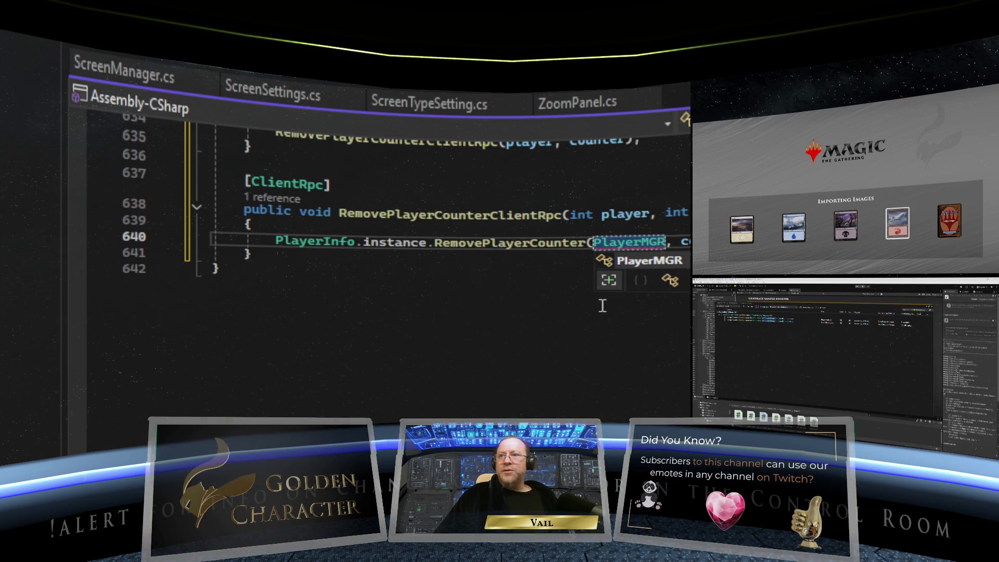
text(.ins)
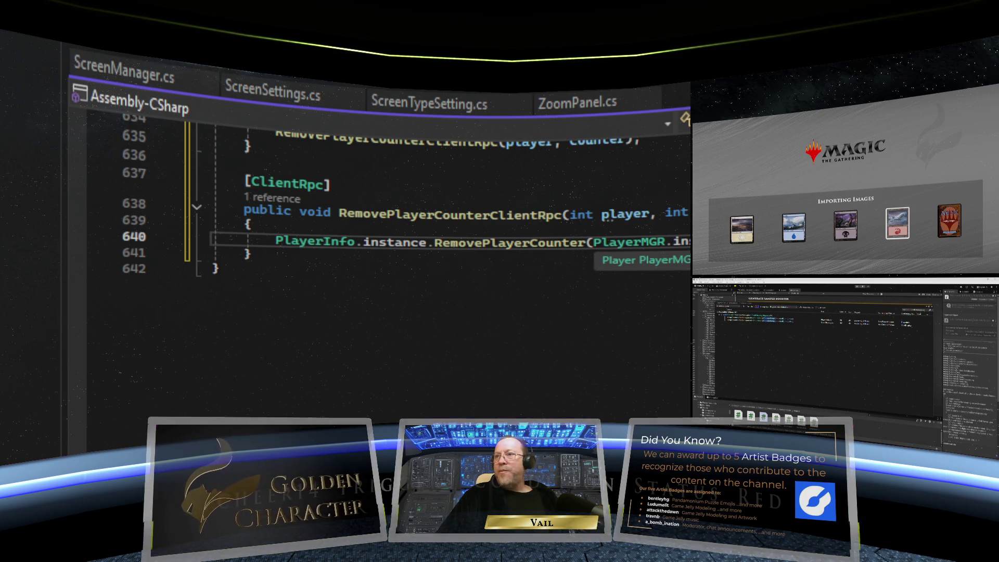
text(,)
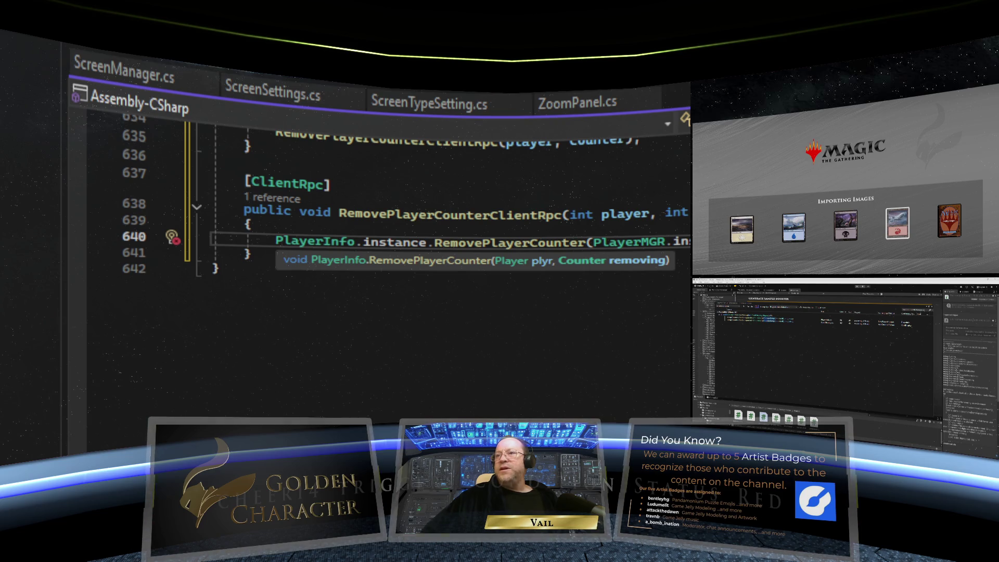
scroll(395, 260, up, 5)
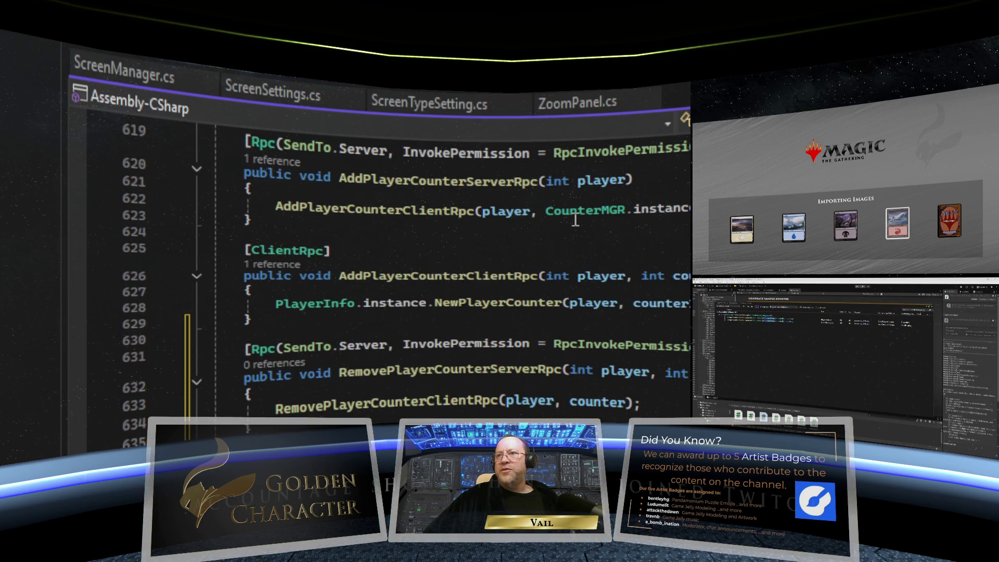
double_click(544, 211)
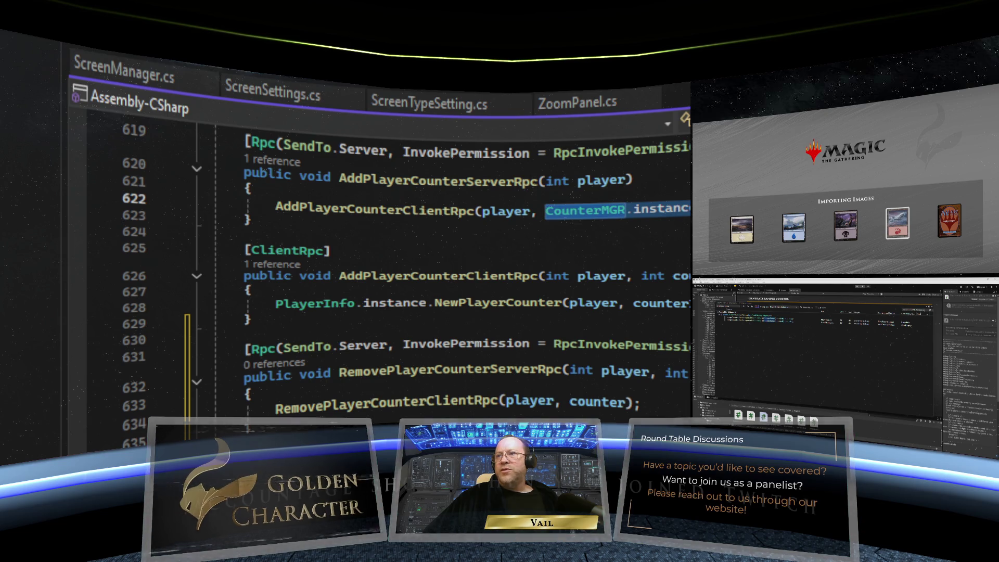
click(585, 210)
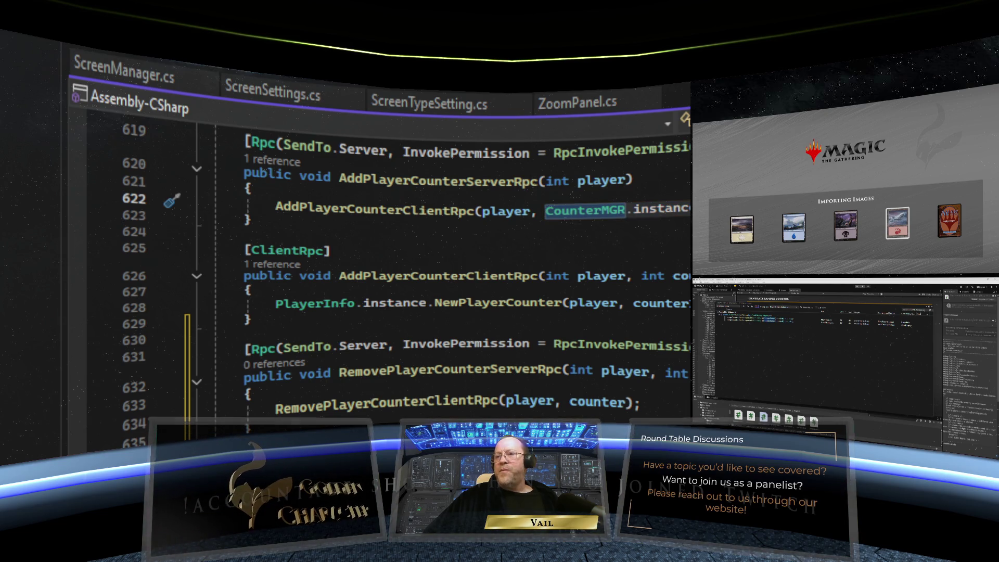
scroll(442, 270, down, 4)
scroll(442, 271, up, 5)
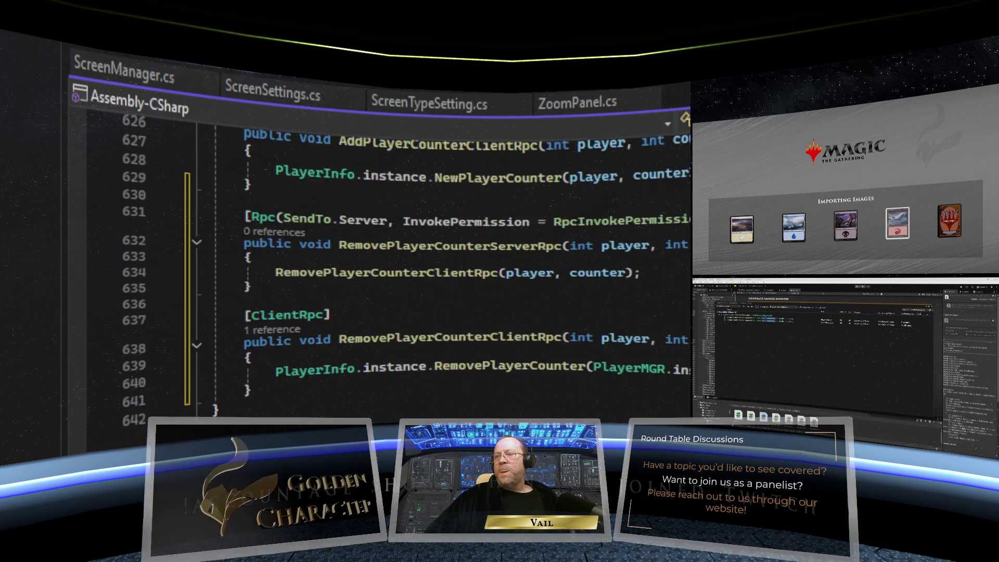
click(252, 264)
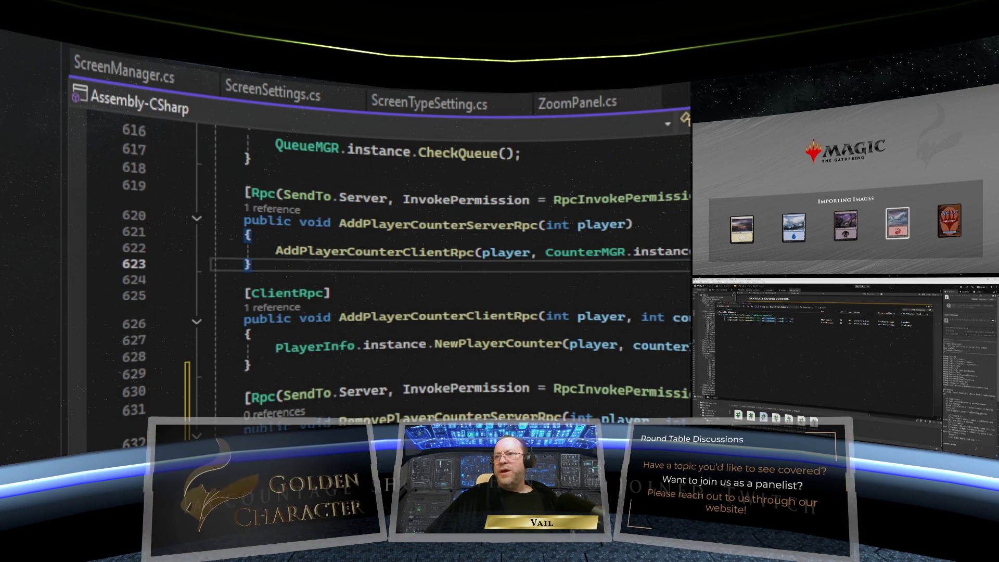
scroll(442, 271, down, 2)
scroll(442, 270, up, 1)
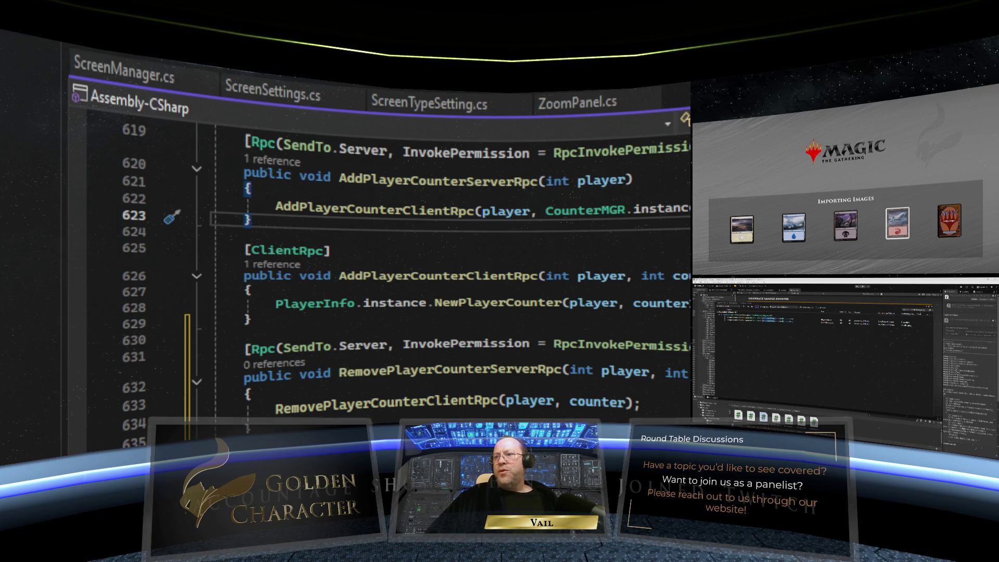
click(658, 302)
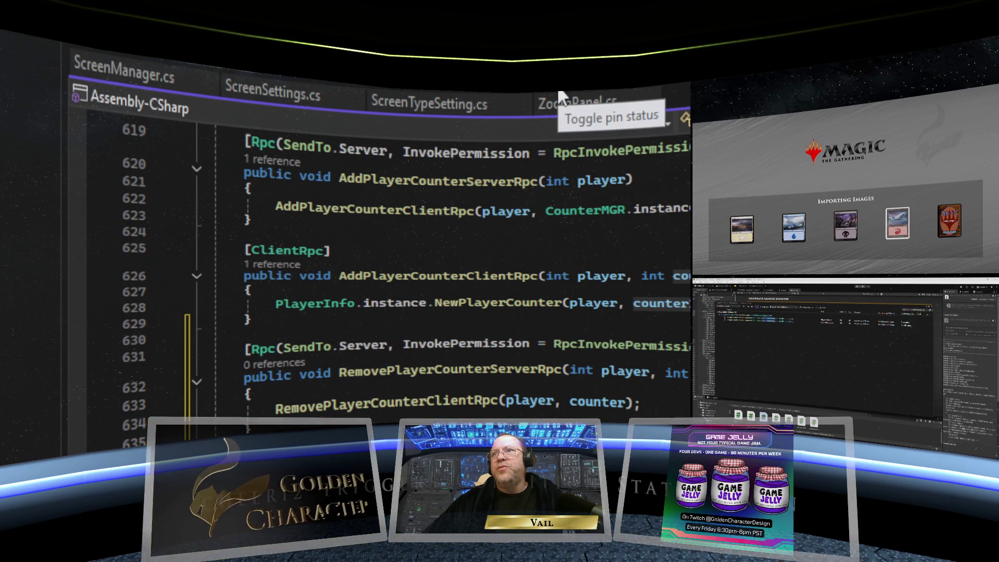
Step: Switch to PlayerInfo and add blank lines after AddPlayerCounter's closing brace on line 44
click(271, 70)
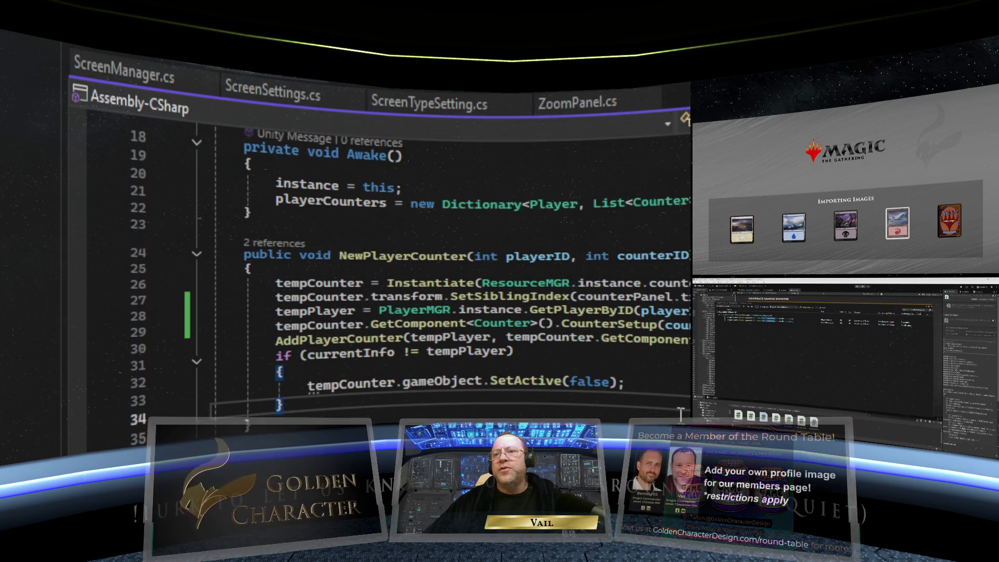
scroll(664, 410, down, 7)
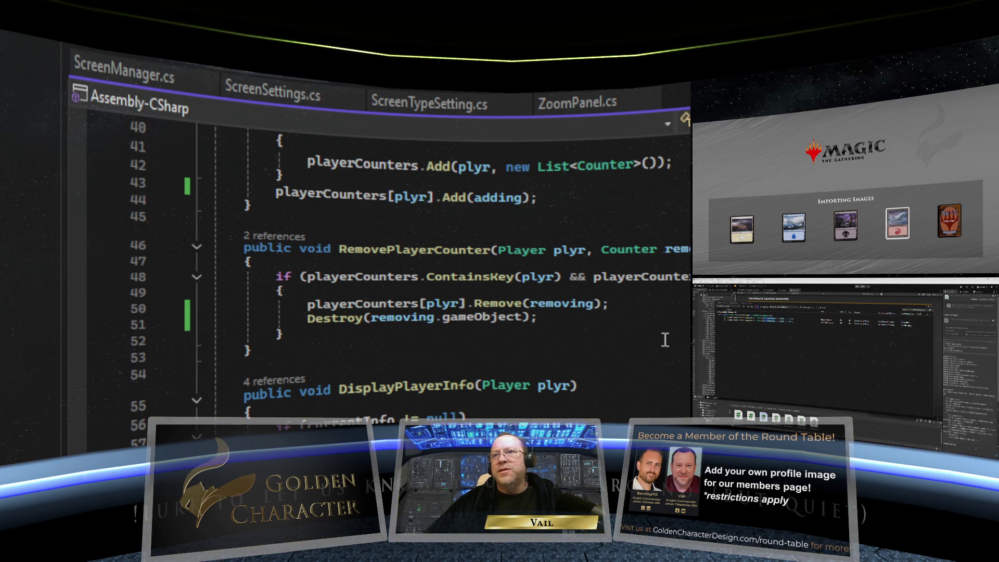
scroll(665, 340, up, 13)
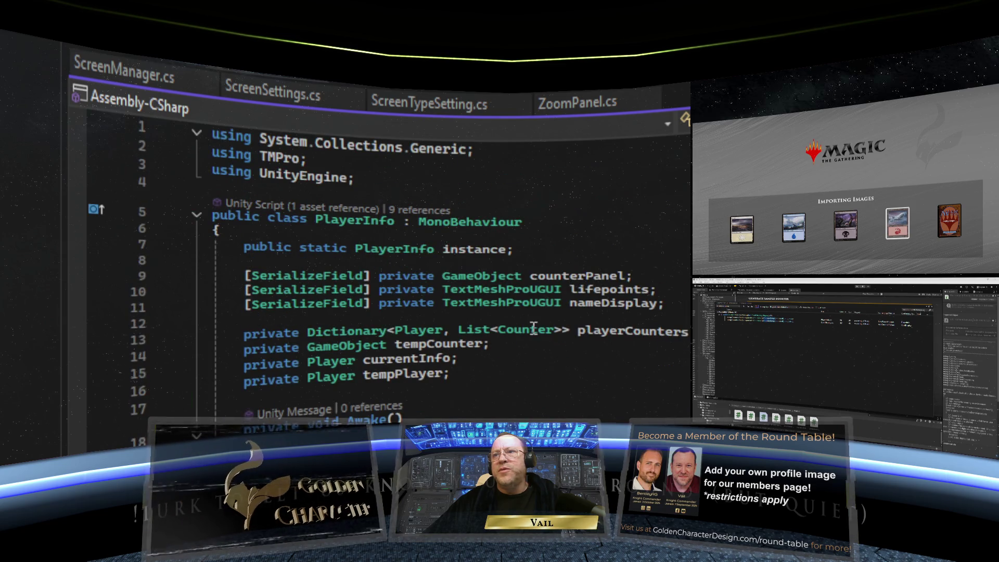
scroll(411, 248, down, 10)
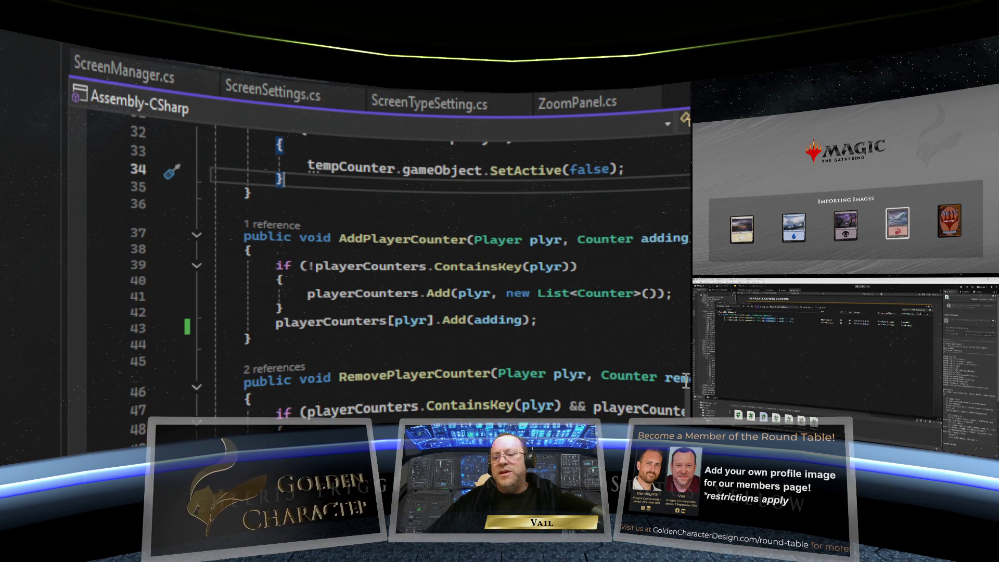
scroll(686, 382, down, 1)
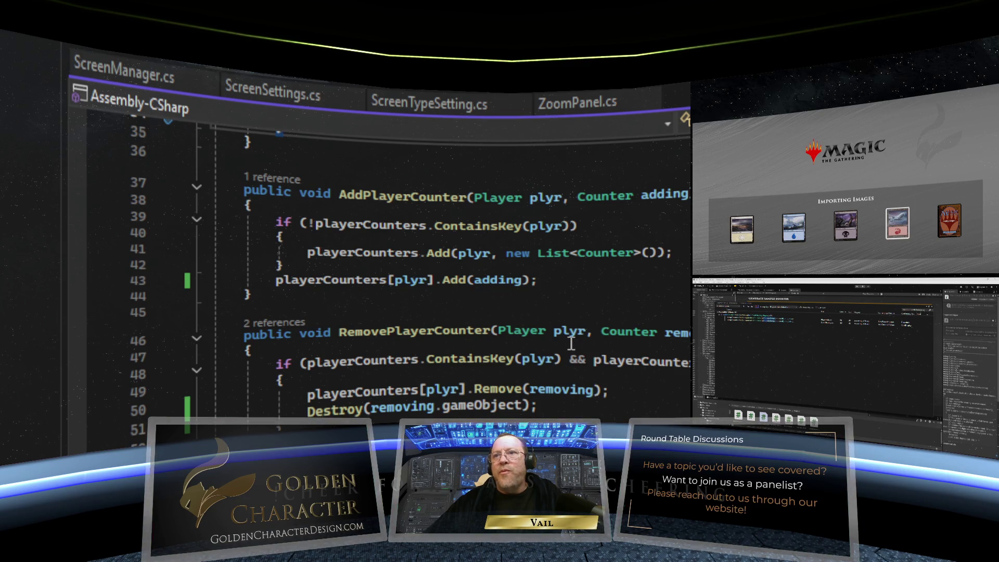
scroll(571, 344, up, 2)
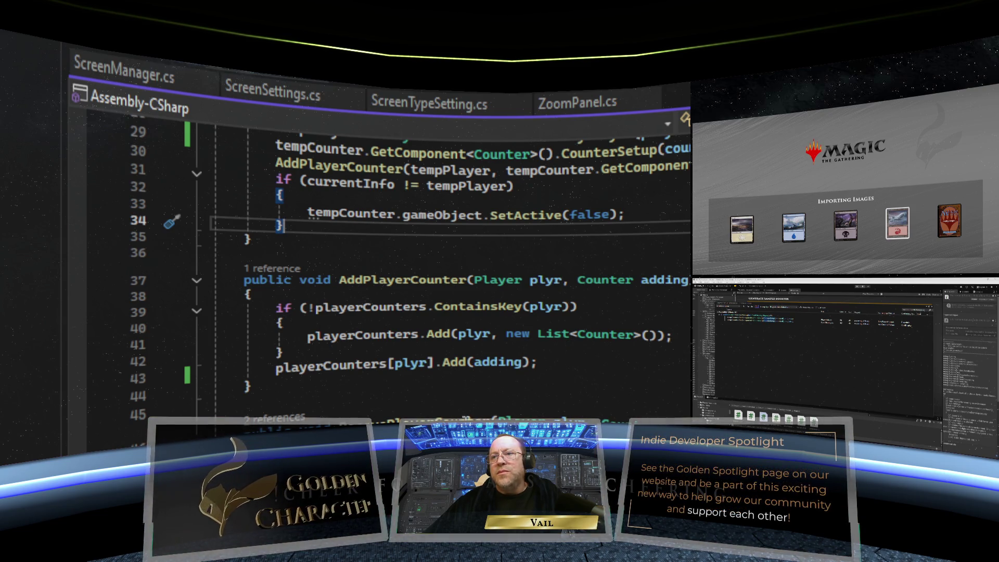
click(281, 391)
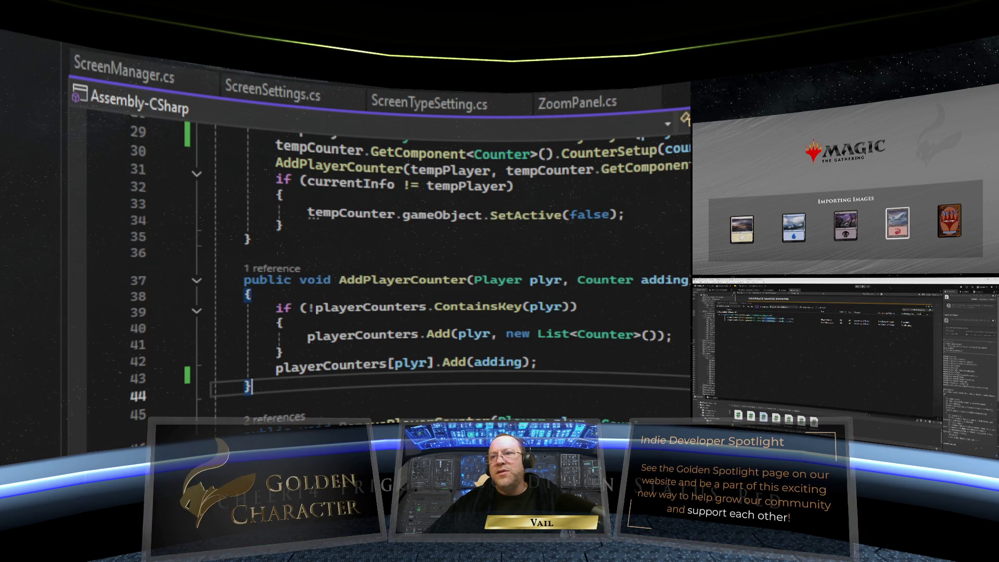
scroll(411, 260, up, 4)
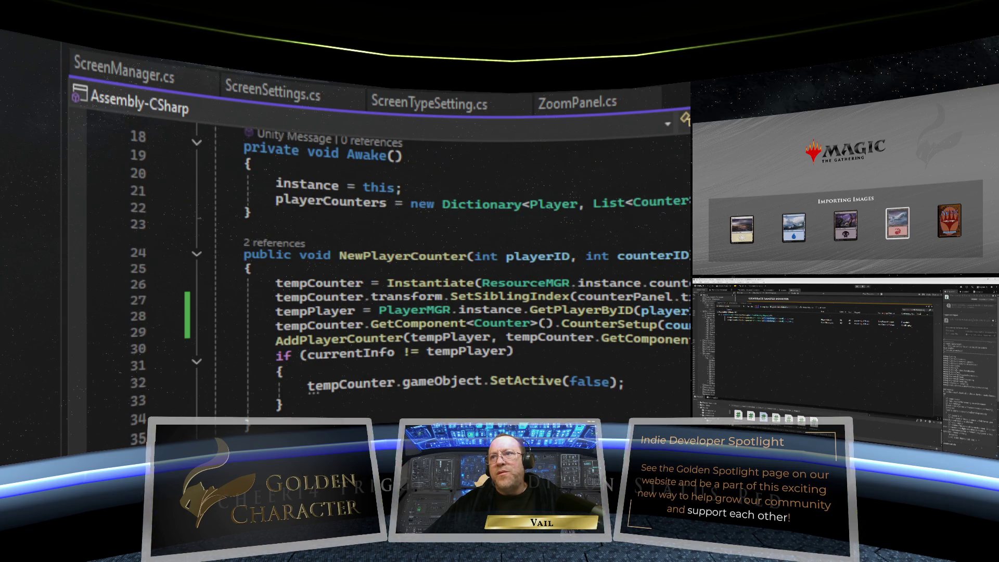
scroll(411, 260, up, 6)
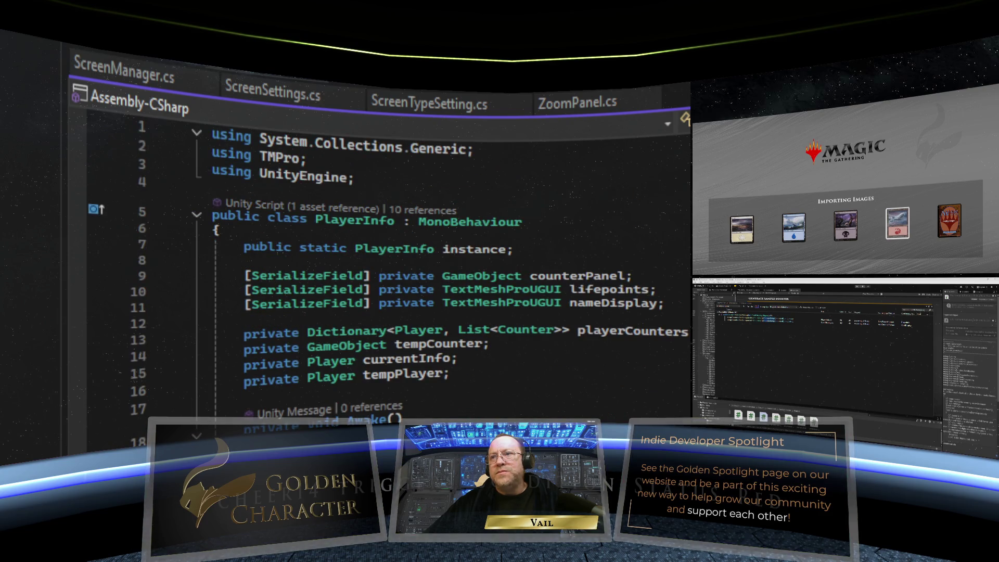
scroll(395, 260, down, 10)
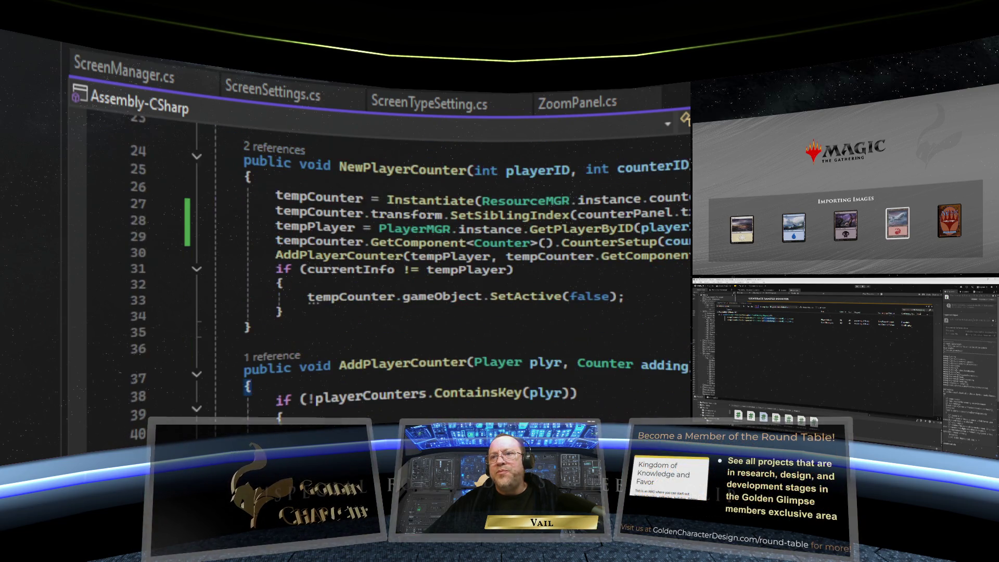
key(Return)
key(Return)
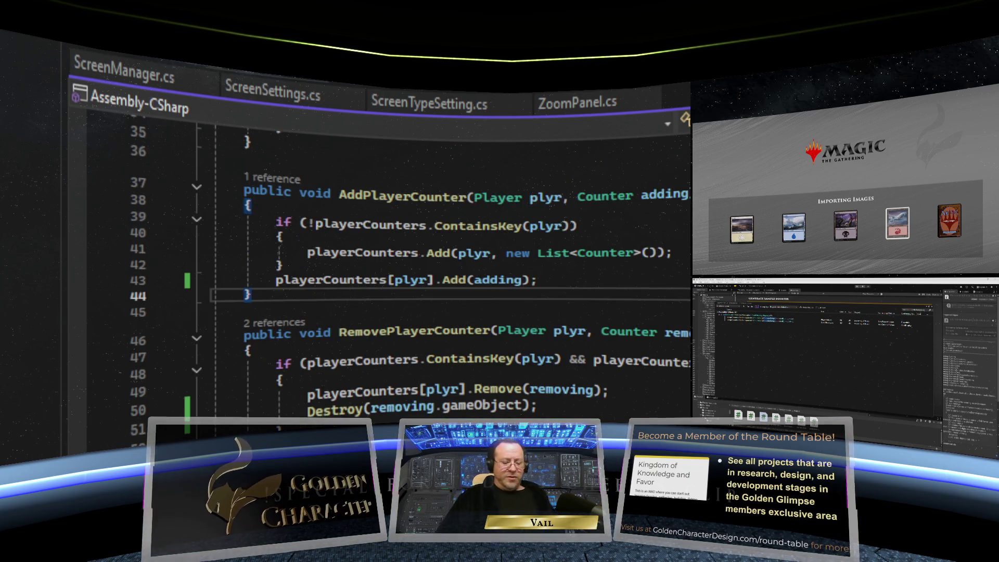
Step: Declare public Counter FetchCounterByID(Player plyr) with a body starting 'return playerCounters[plyr].'
text(p)
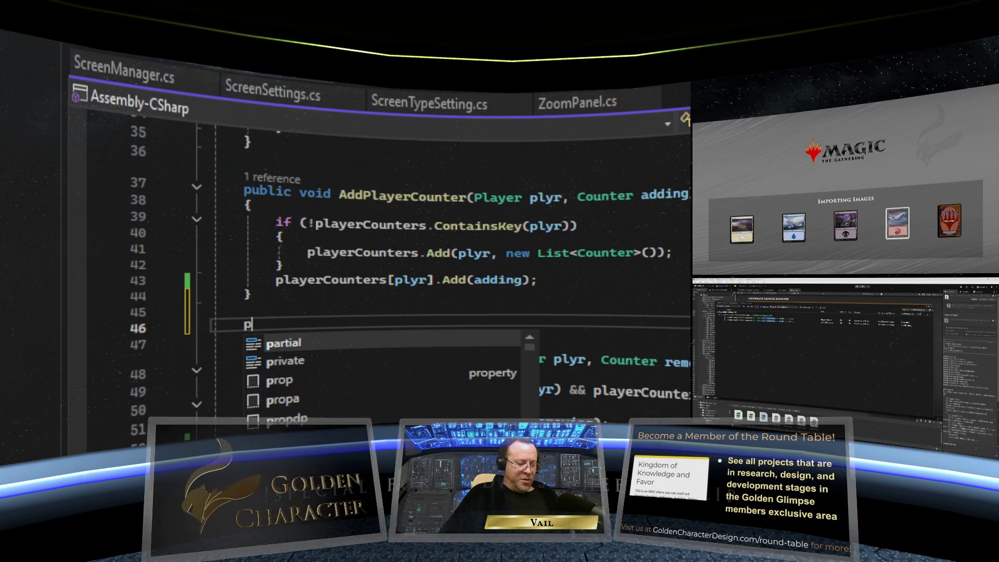
text(ublic )
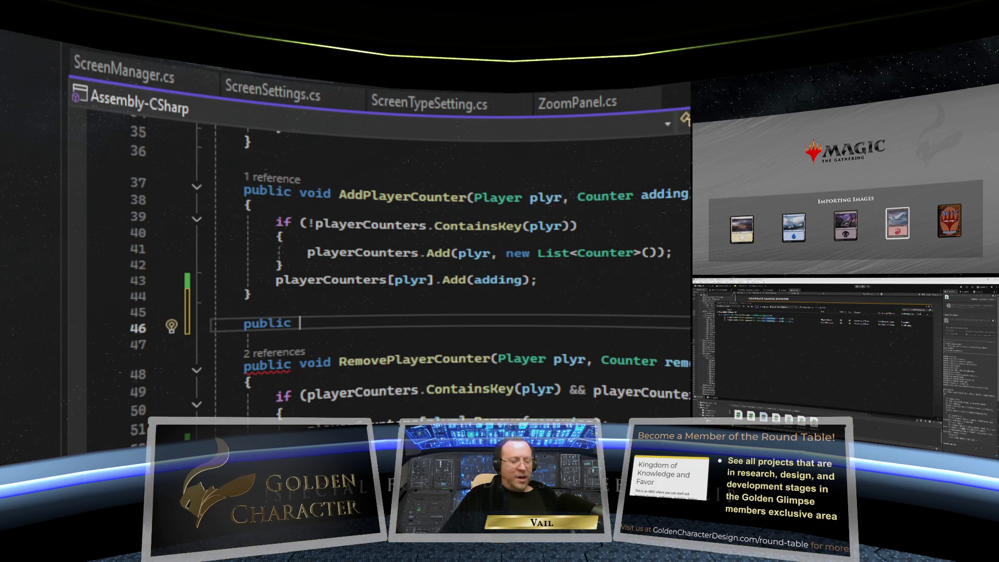
text(Counter )
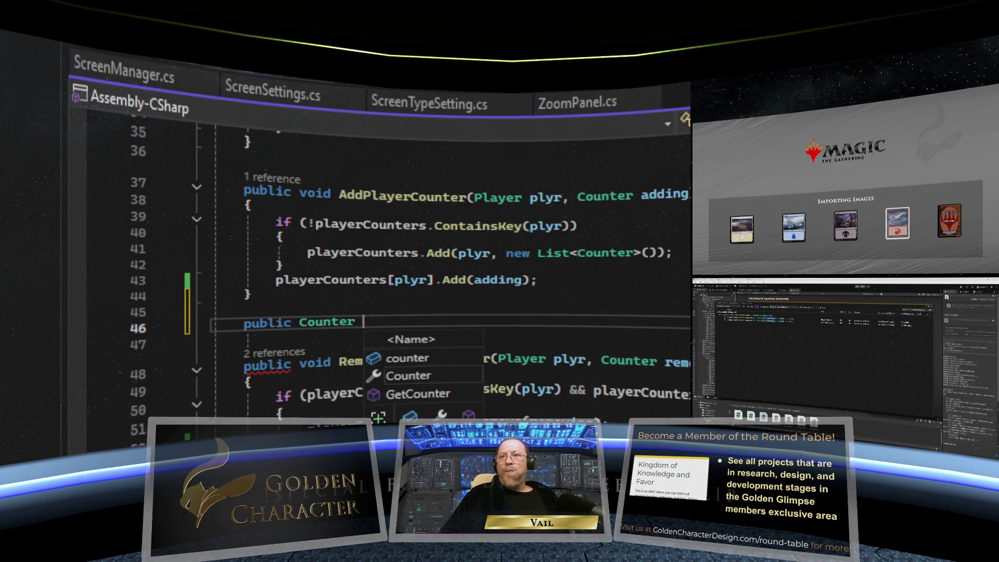
text(Fetc)
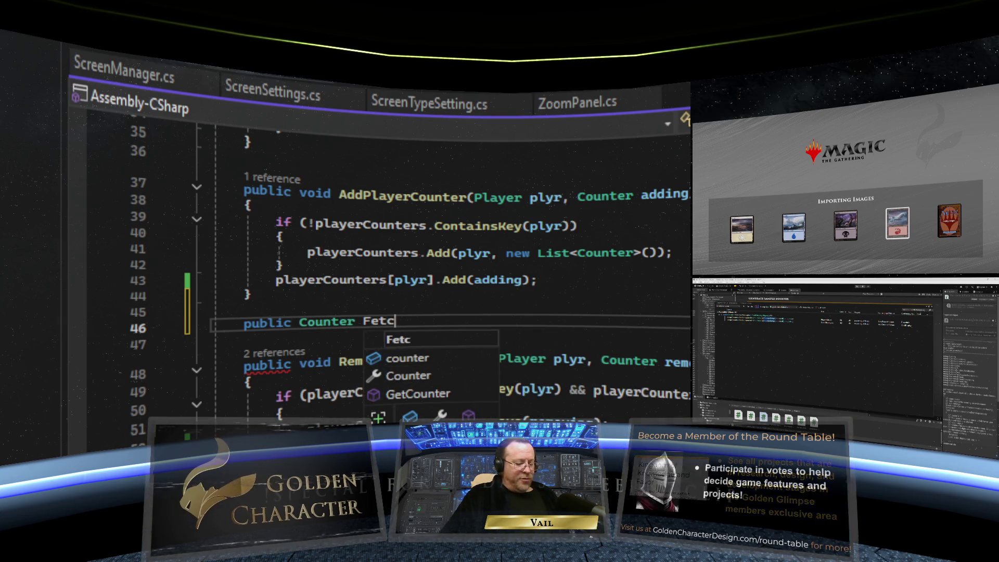
text(hCount)
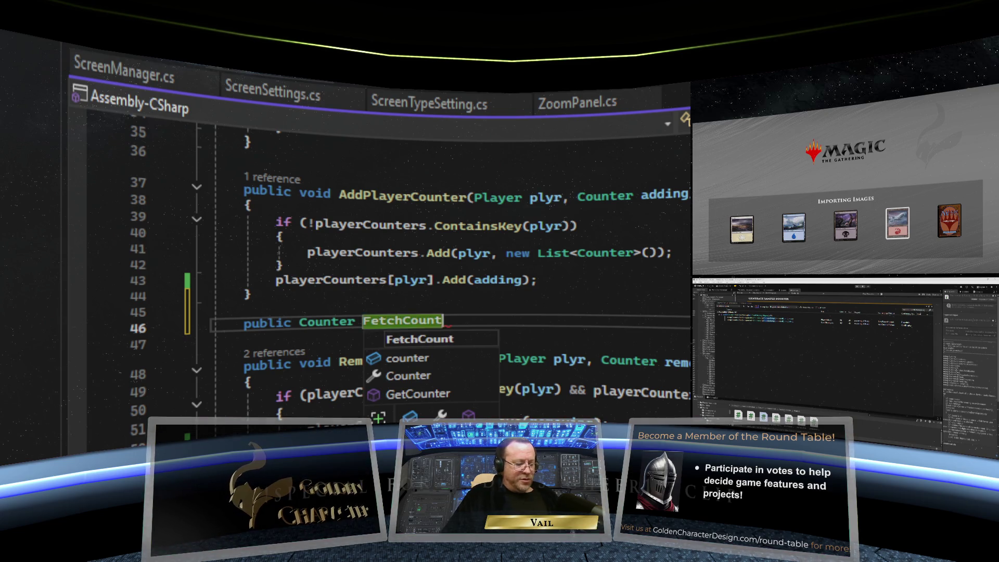
text(erBy)
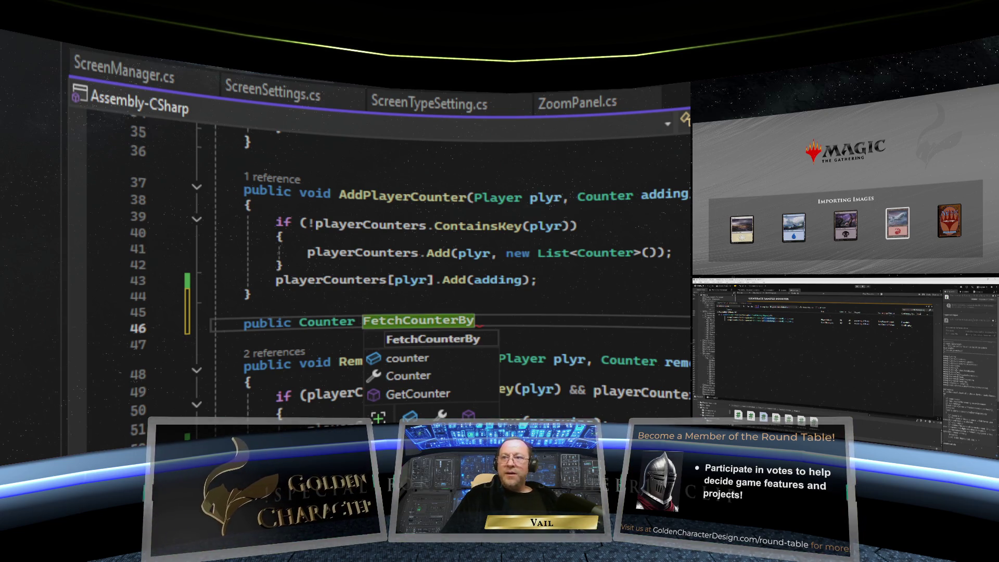
text(ID)
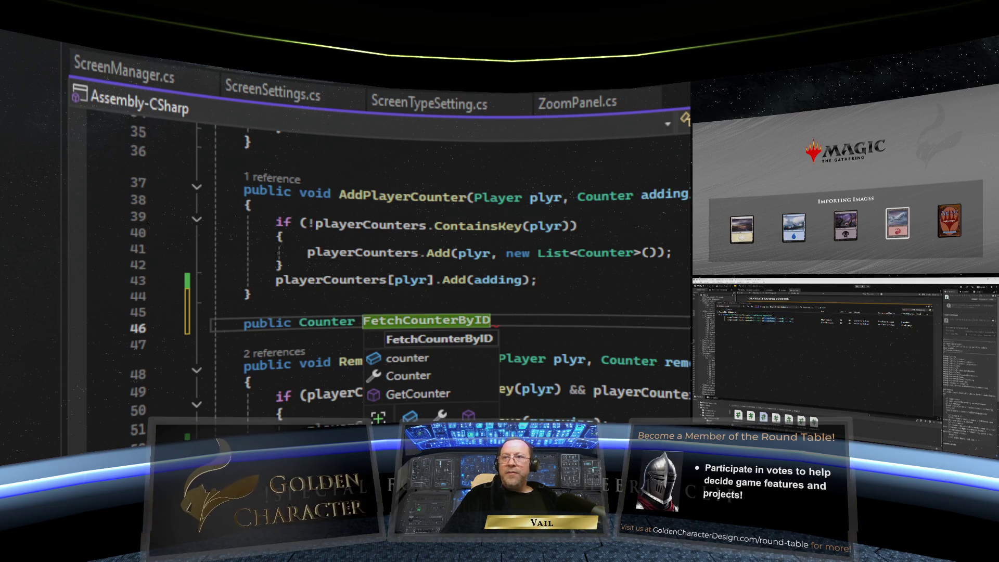
text(())
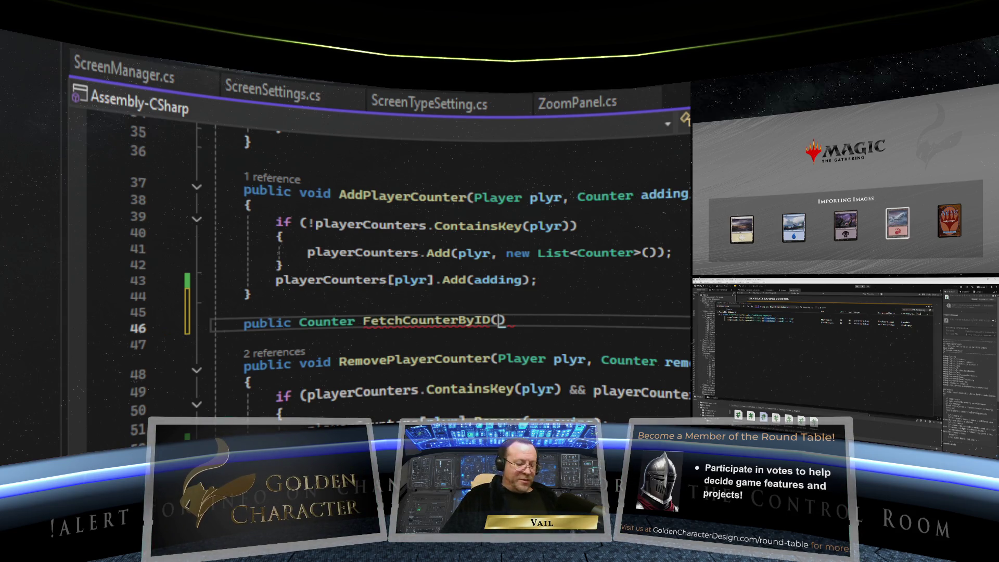
text(Player)
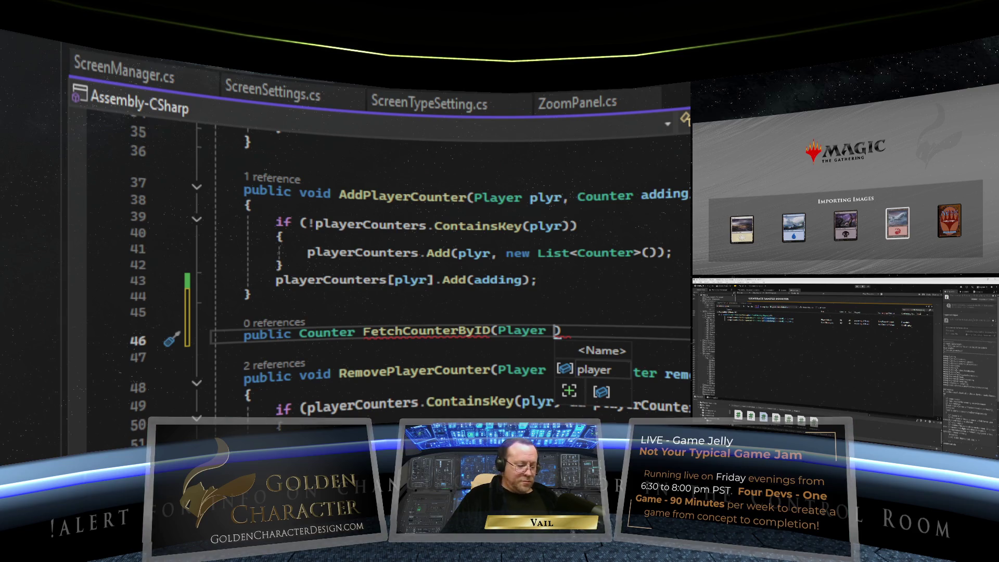
text( plyr)
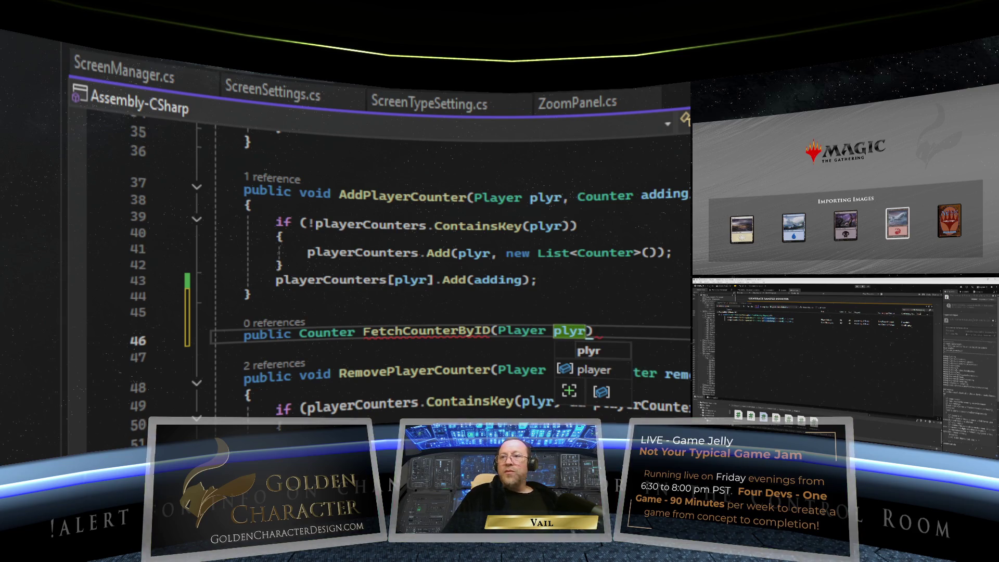
text() {)
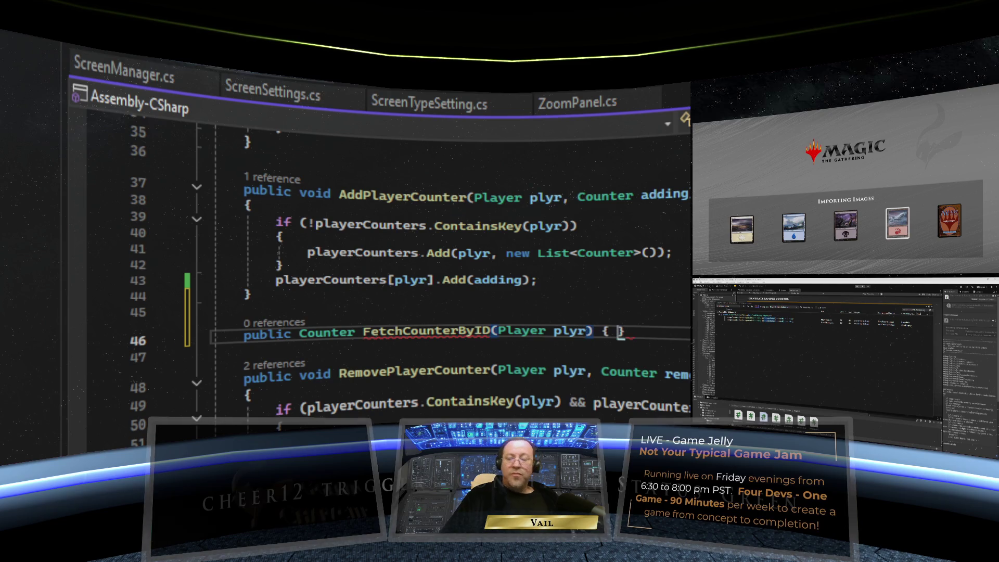
key(Return)
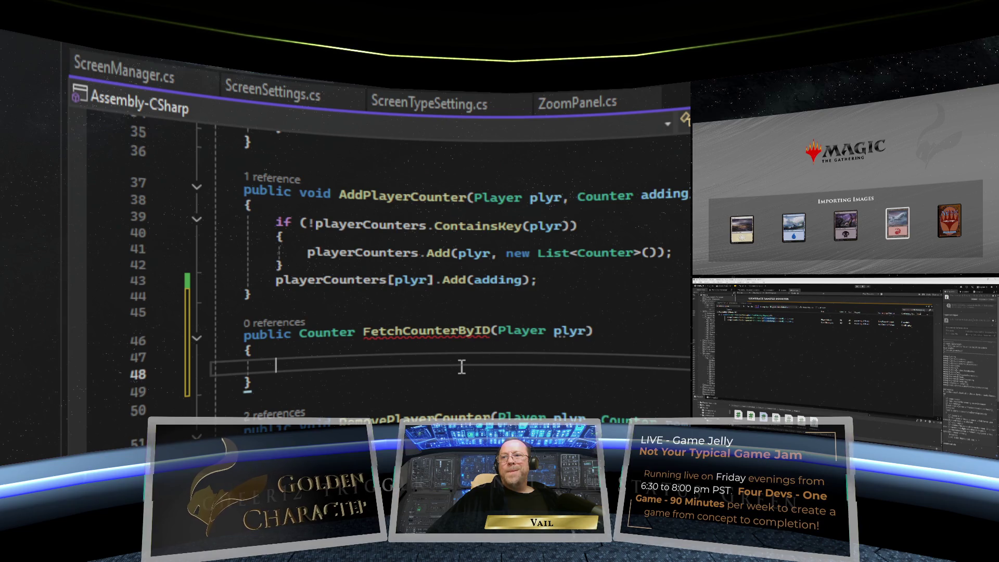
text(return )
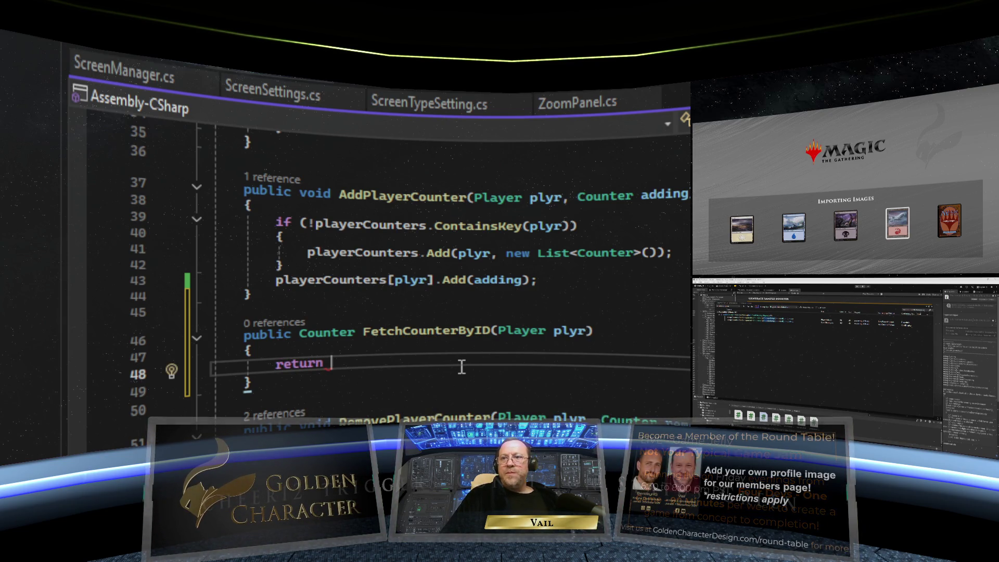
text(playerCounters)
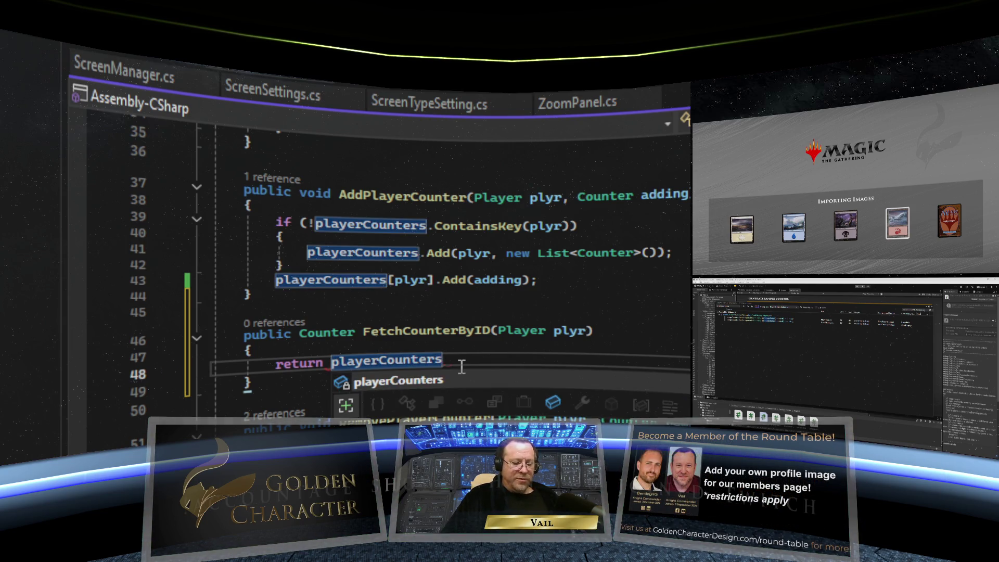
text([)
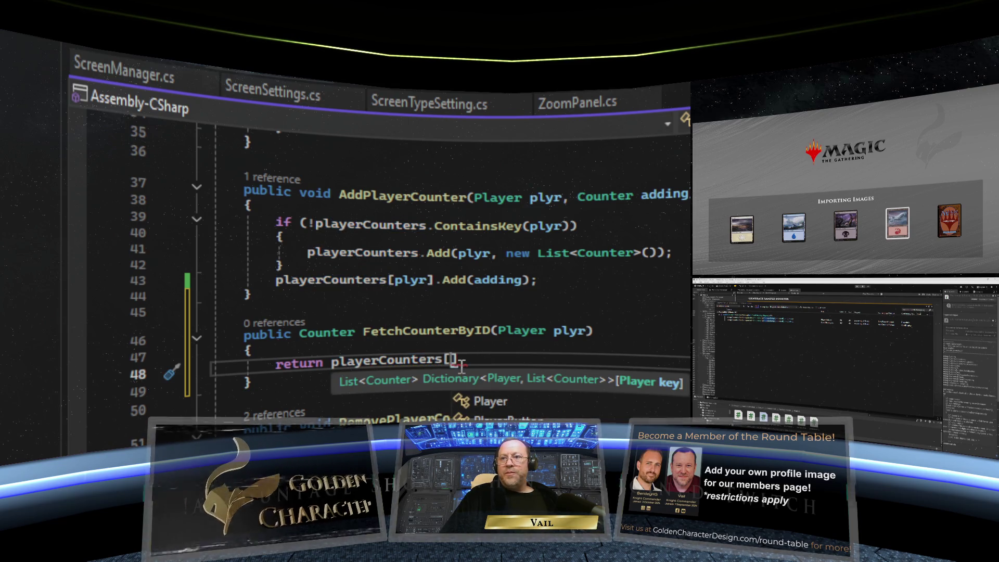
text(plyr)
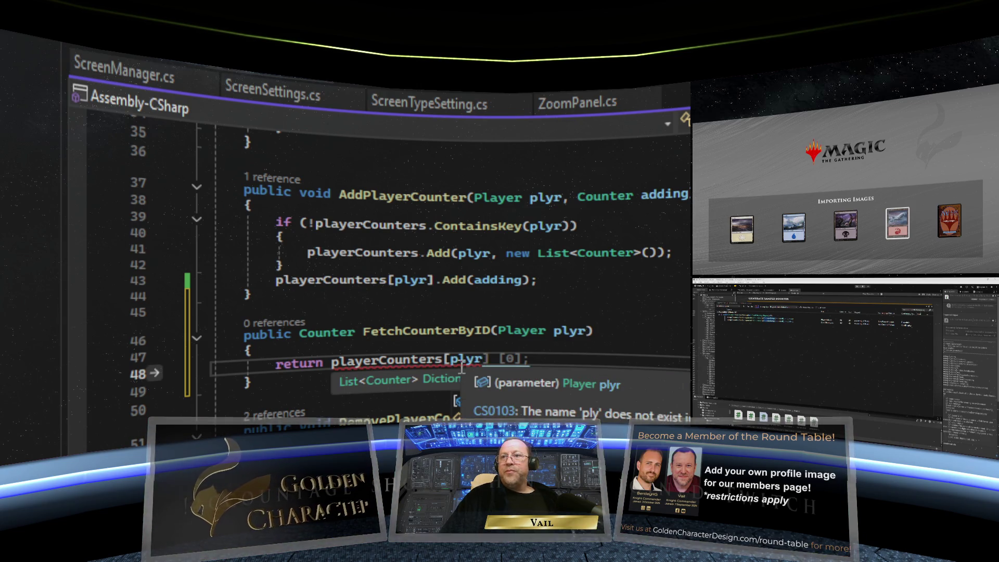
key(Right)
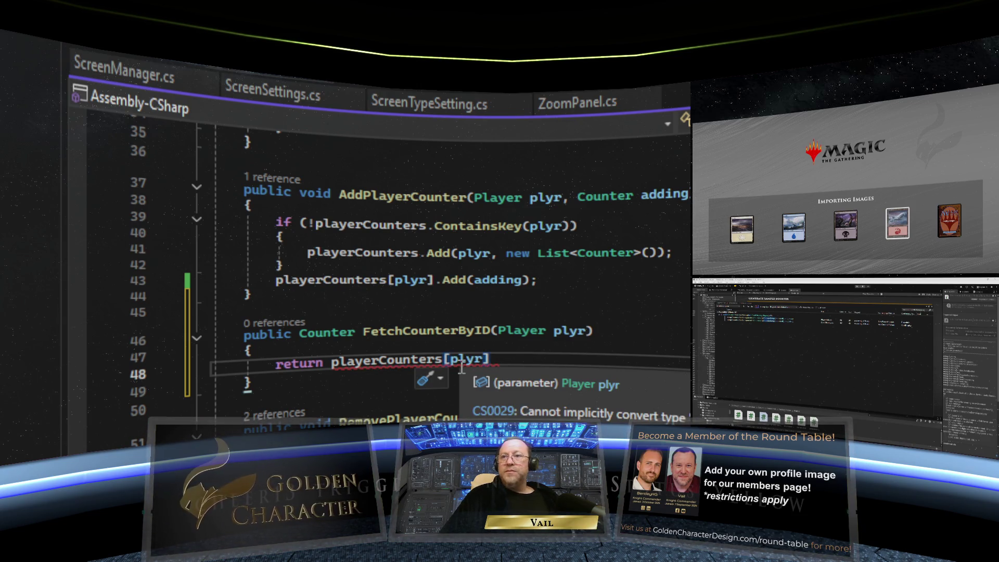
text(.)
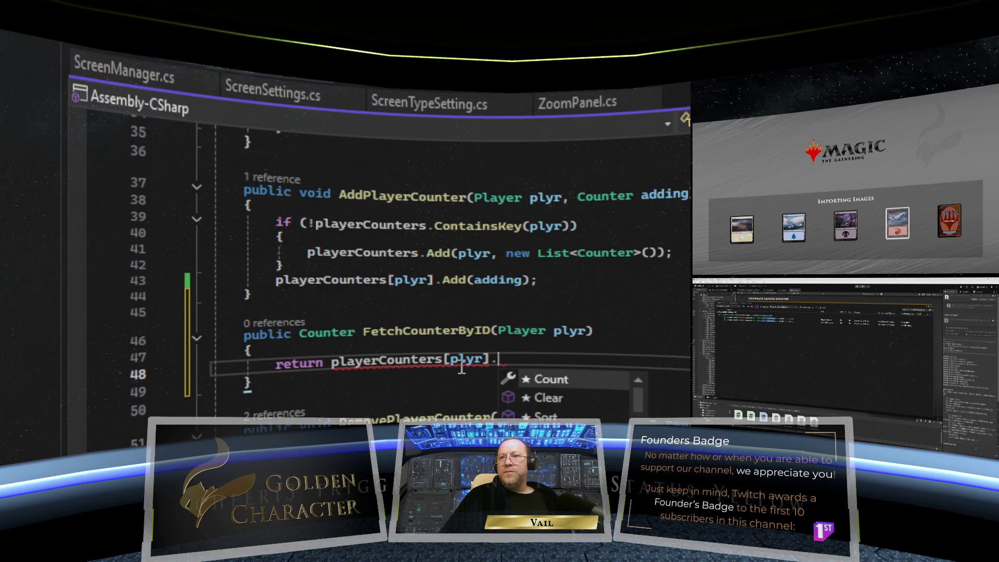
key(Escape)
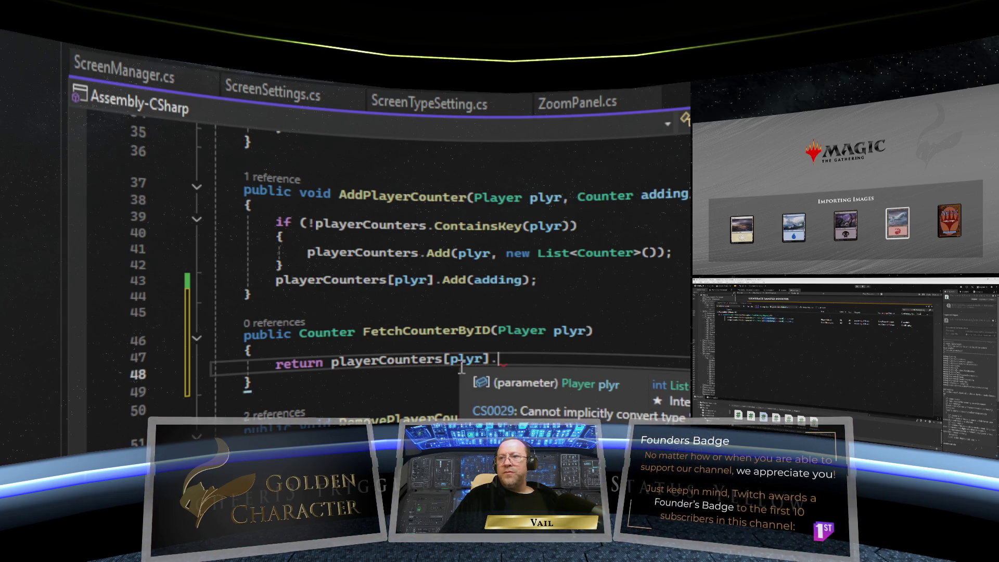
key(ctrl+space)
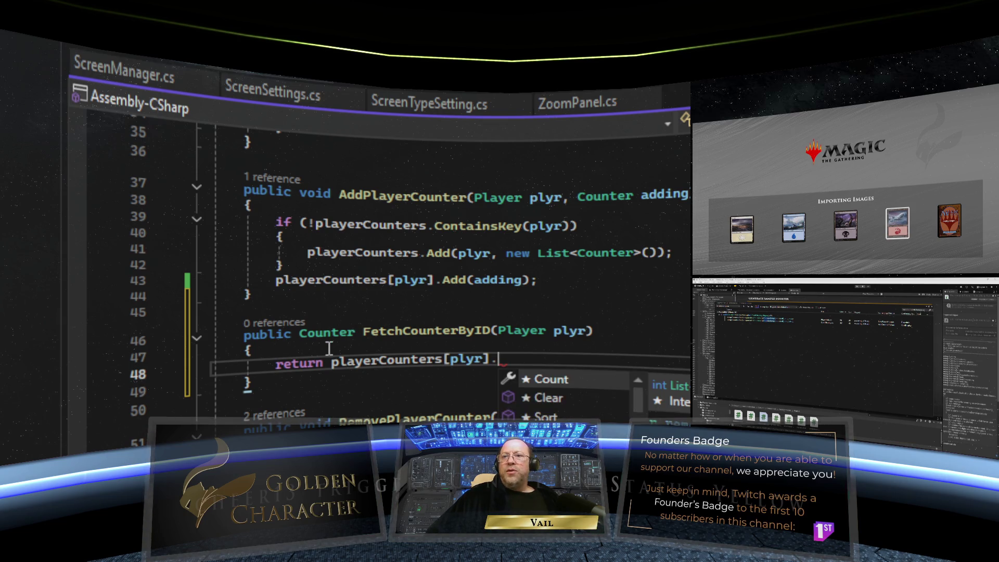
Step: Insert a line above the return statement and begin an if condition
click(329, 350)
key(Return)
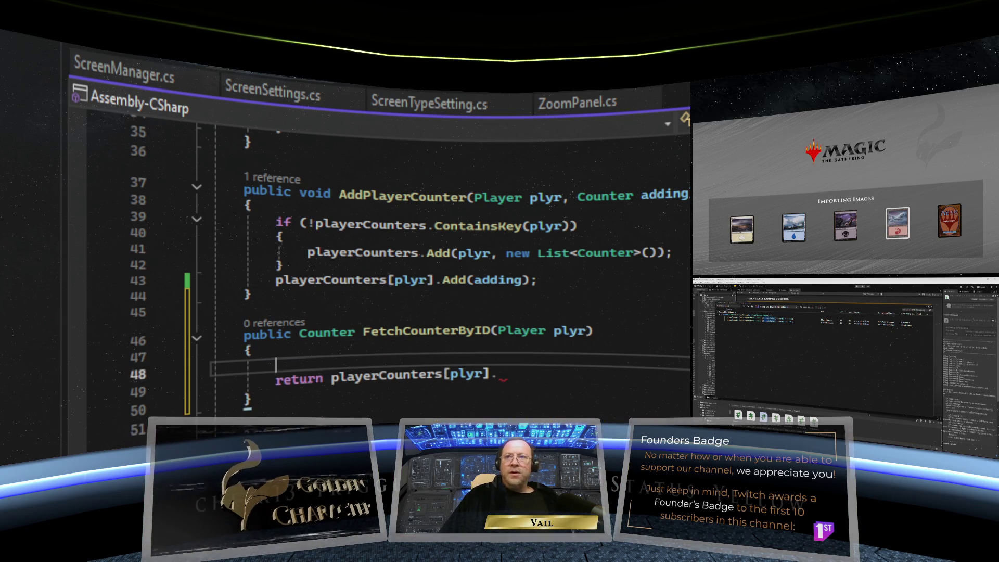
text(for)
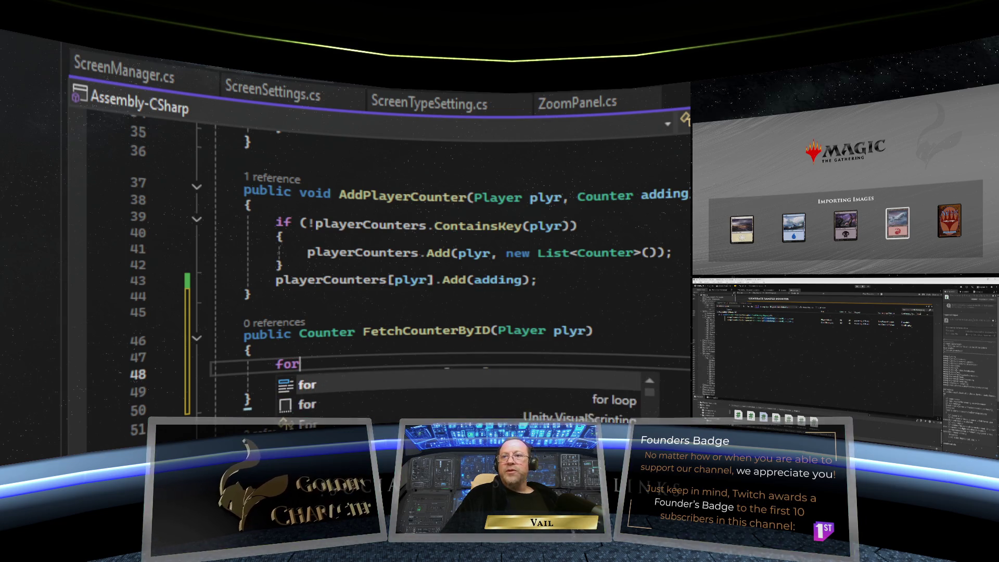
key(BackSpace)
key(BackSpace)
key(BackSpace)
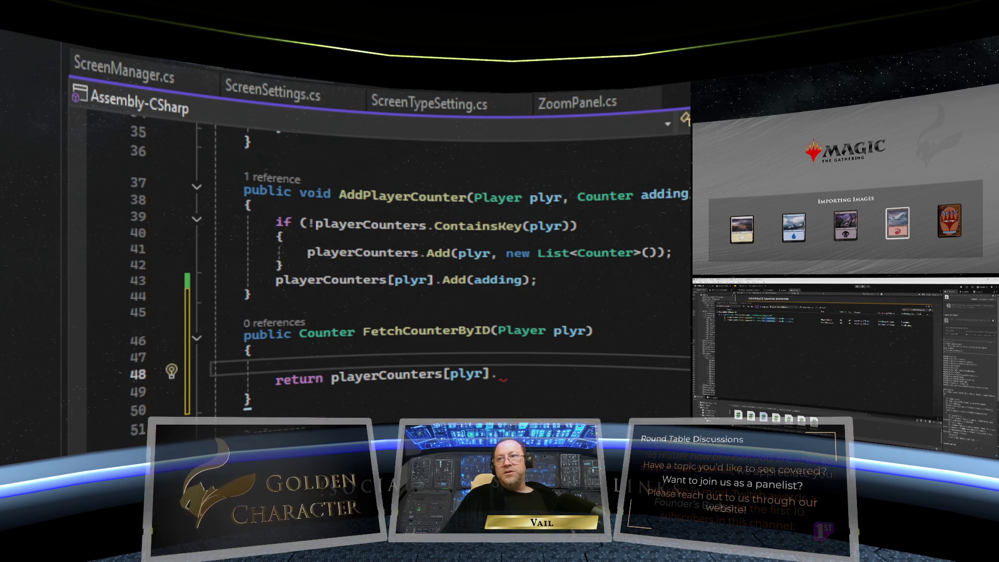
text(if ()
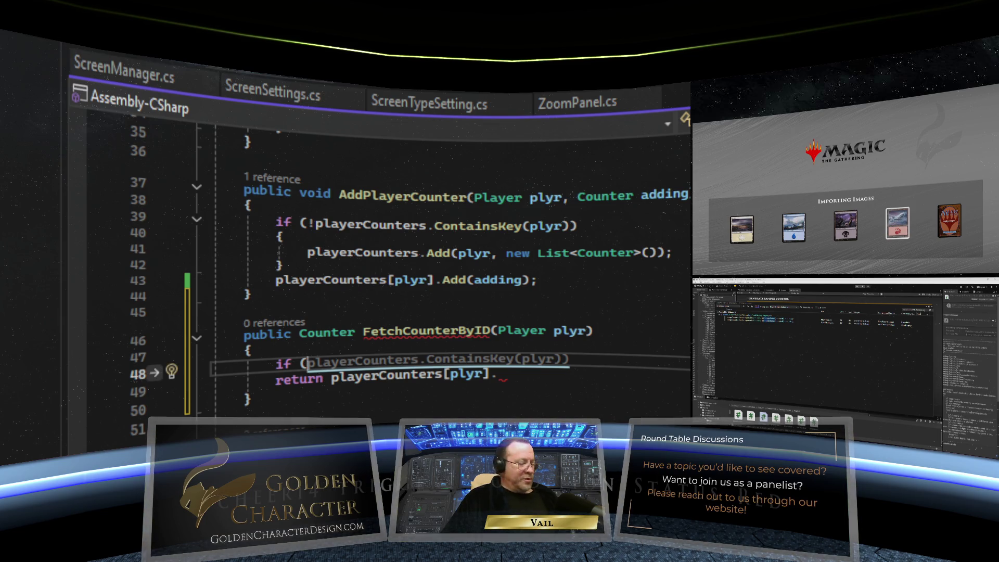
Step: Add an if ContainsKey(plyr) check, a for loop over the player's counters, and start comparing playerCounters[plyr][i].counterID
key(Tab)
text({)
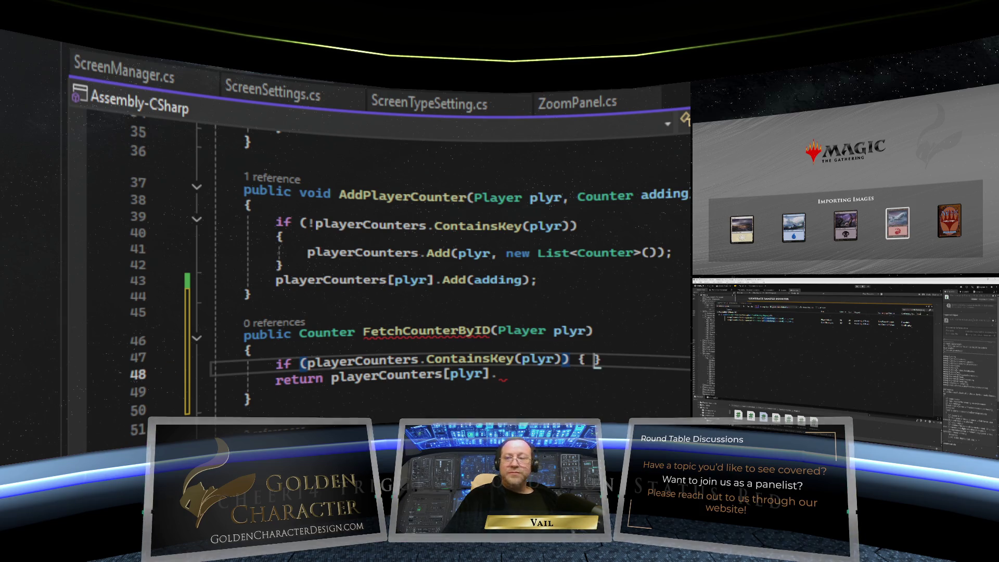
key(Return)
text(for (int i = 0;)
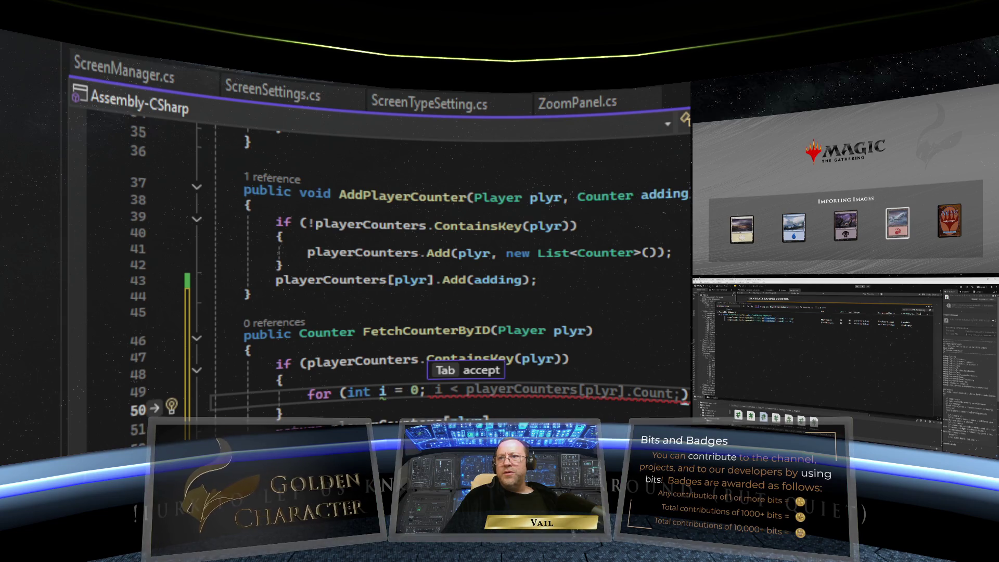
key(Tab)
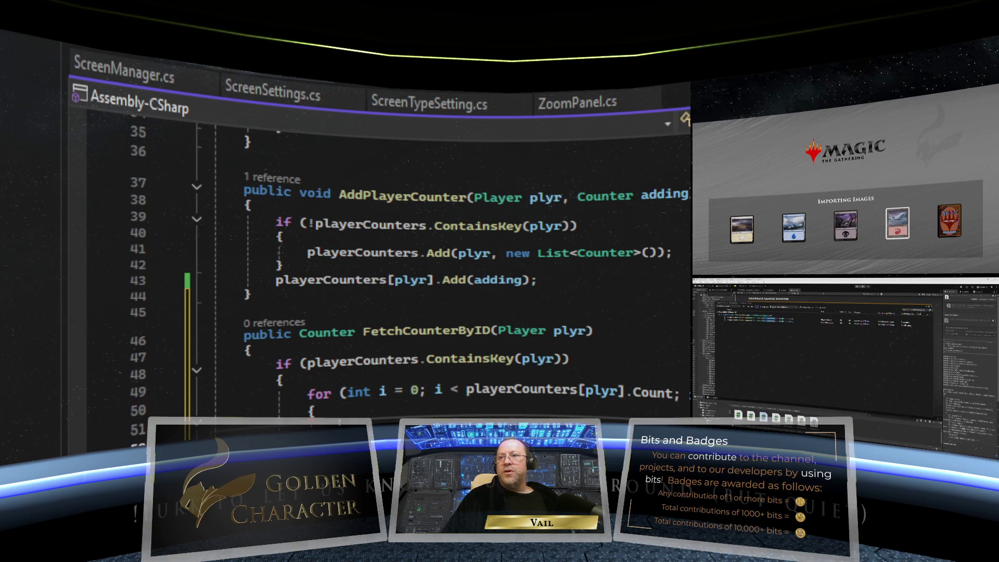
scroll(427, 224, down, 3)
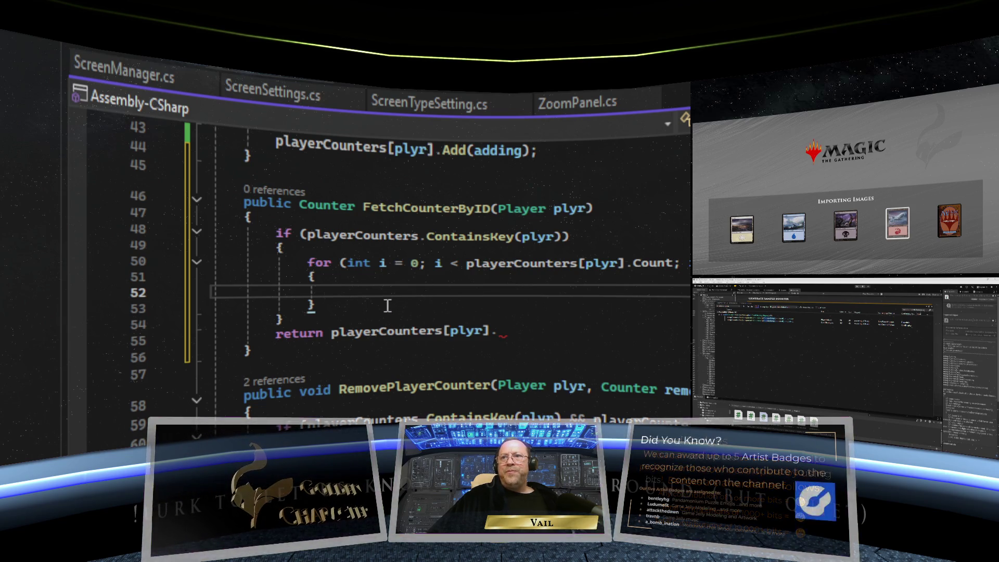
text(if ()
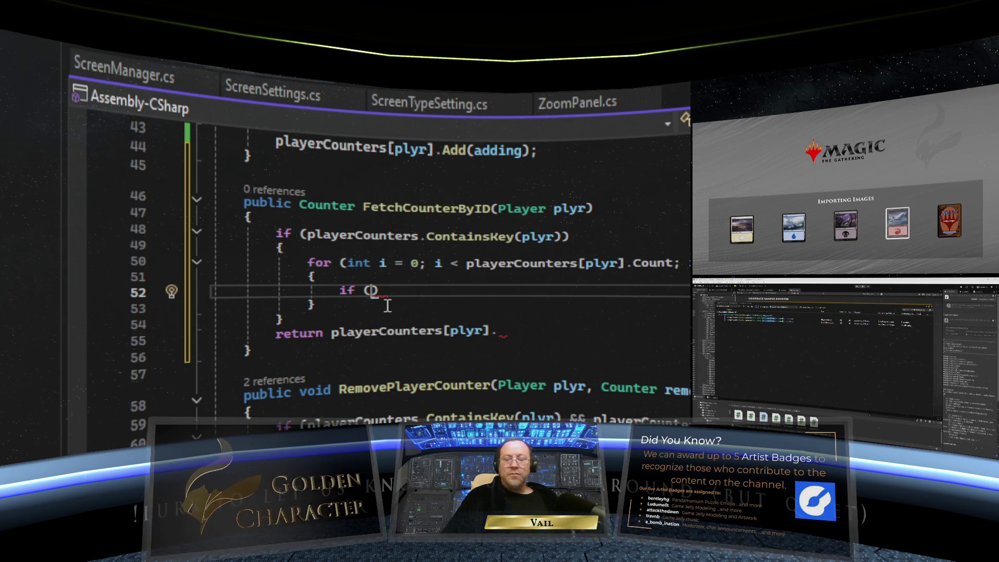
text(player)
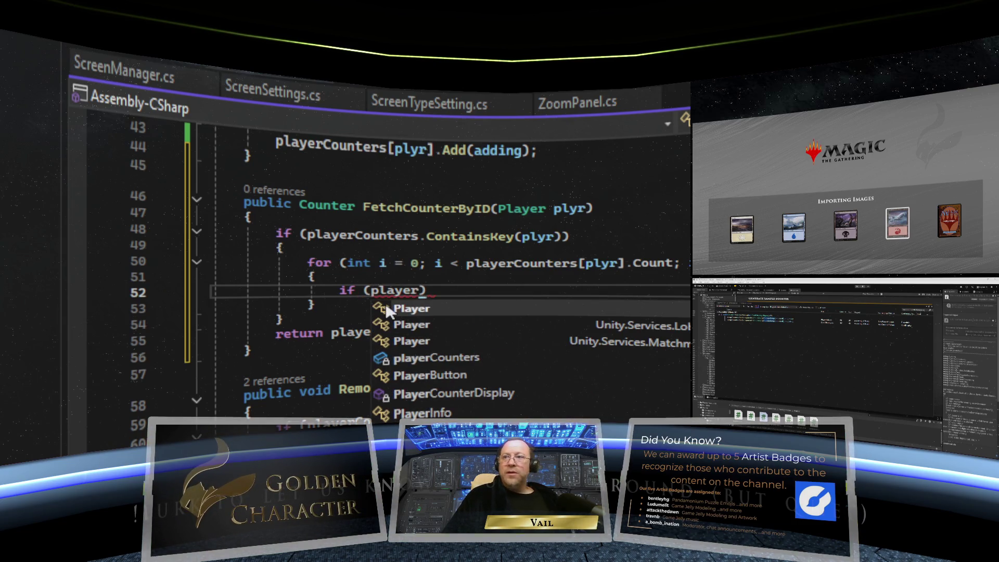
text(Counter)
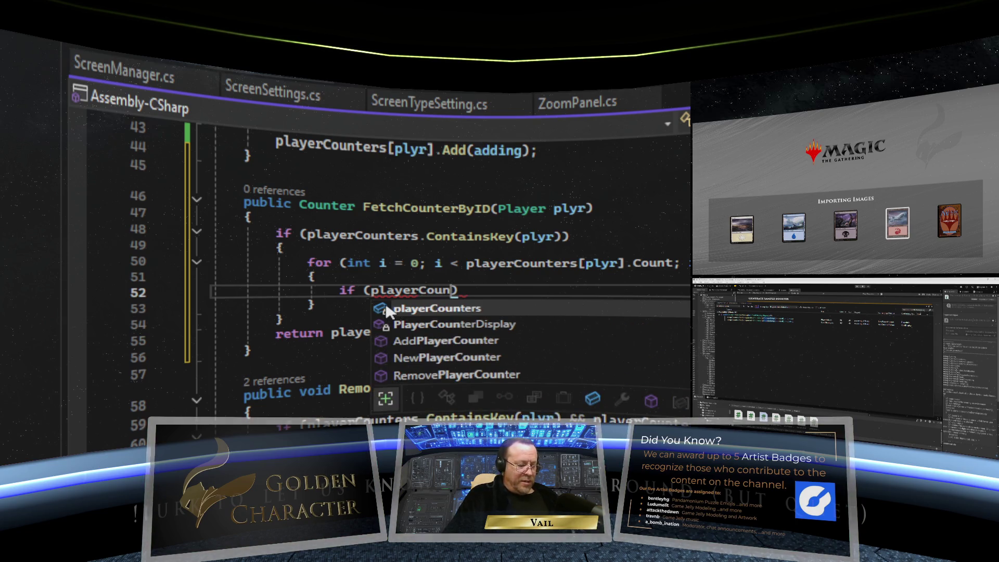
text(s[ply)
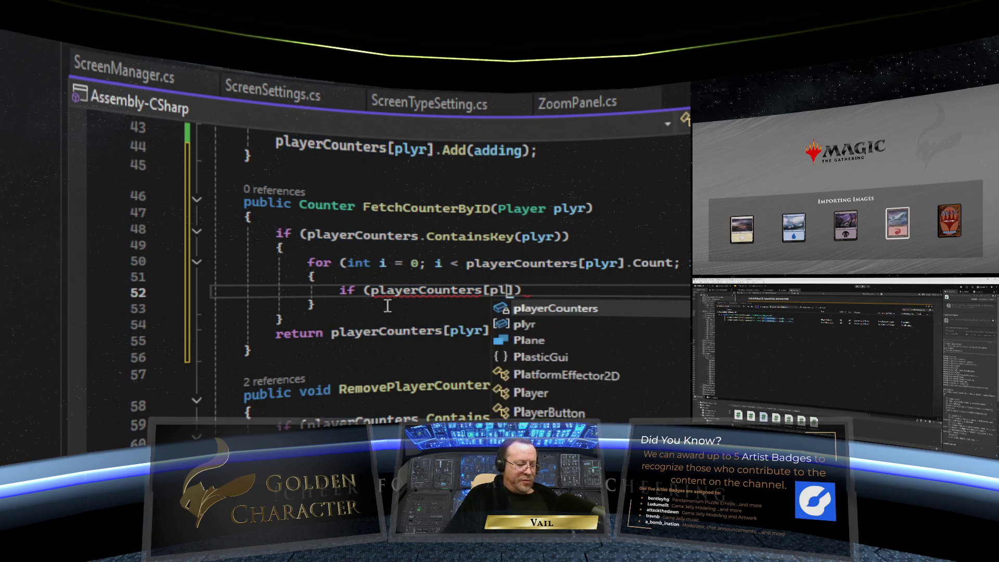
text(r])
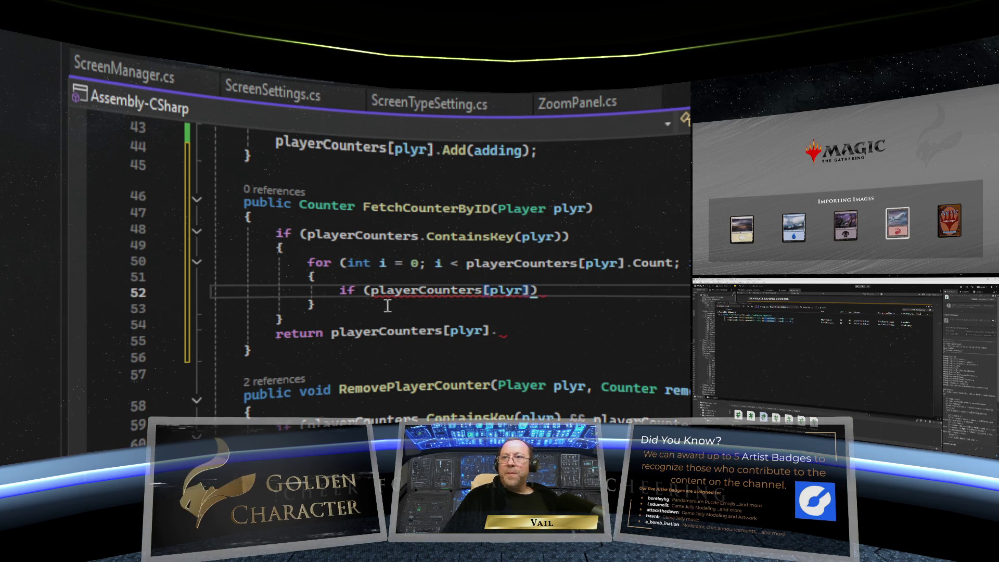
text([i])
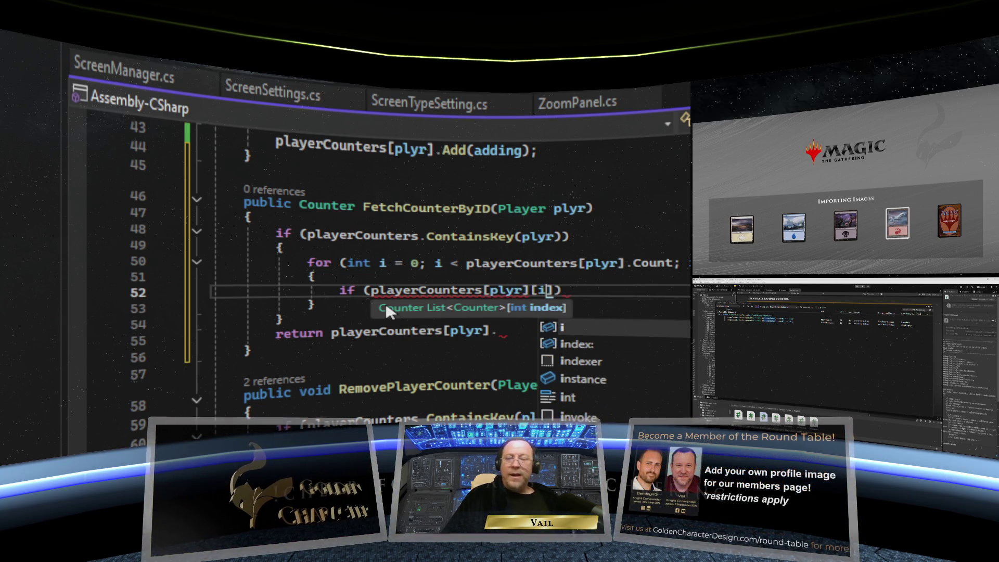
key(BackSpace)
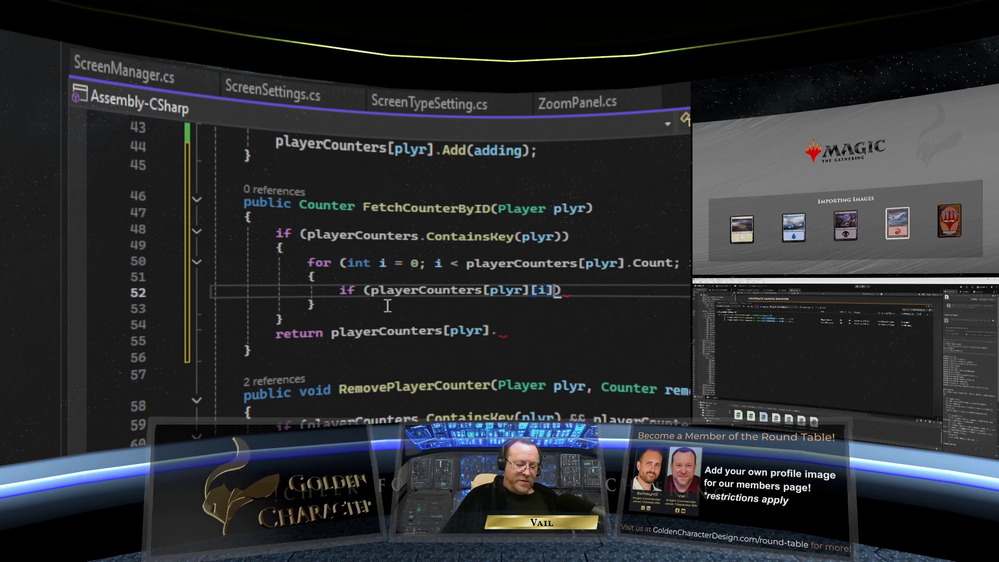
text(.coun)
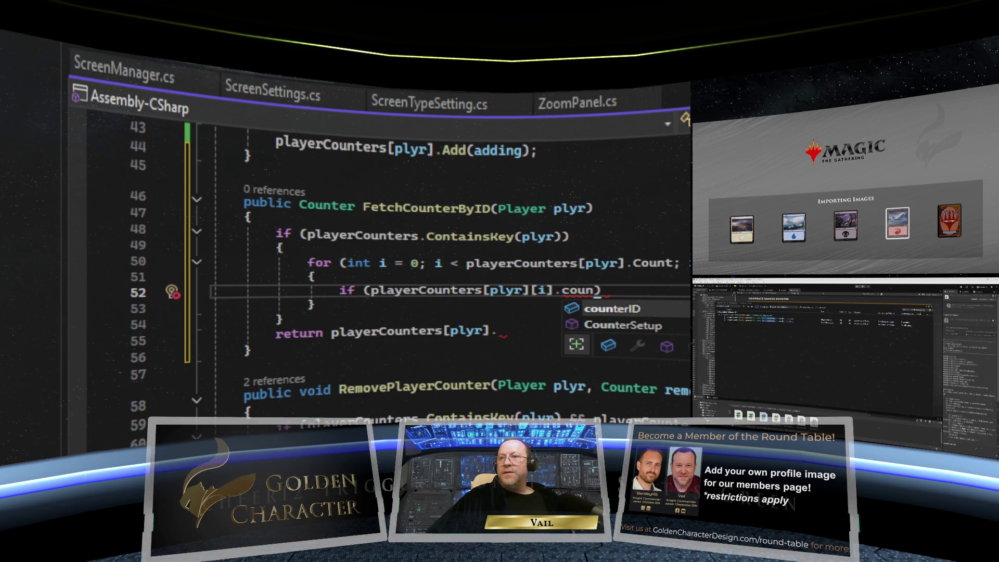
key(Tab)
text(==)
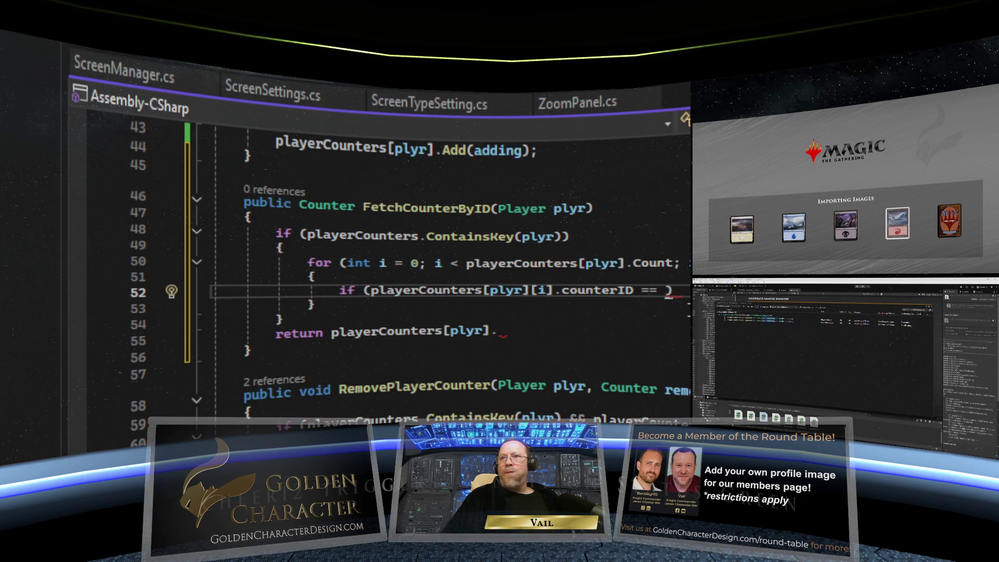
Step: Add 'int counter' to the signature, return playerCounters[plyr][i] when counterID == counter, else return null
click(598, 208)
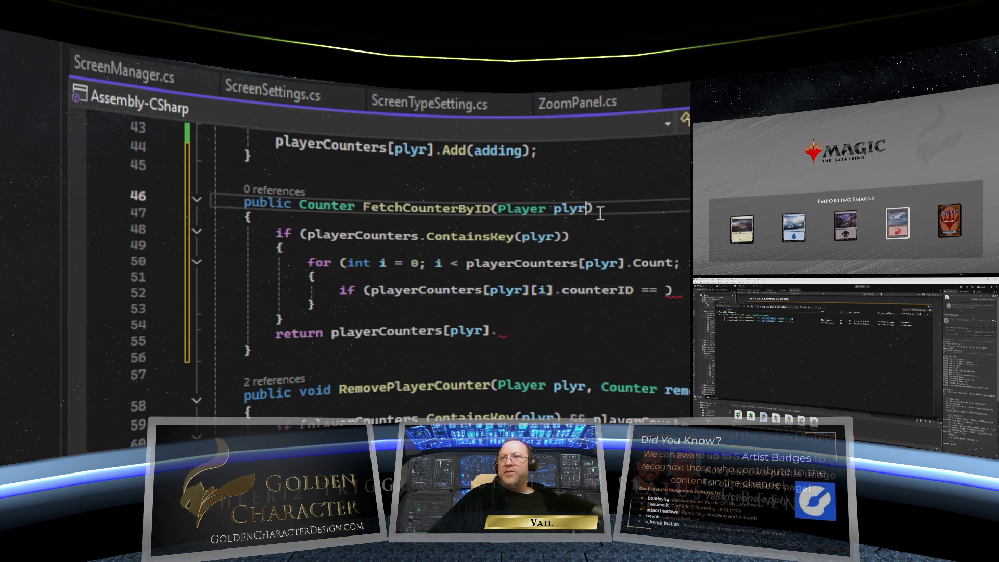
text(, )
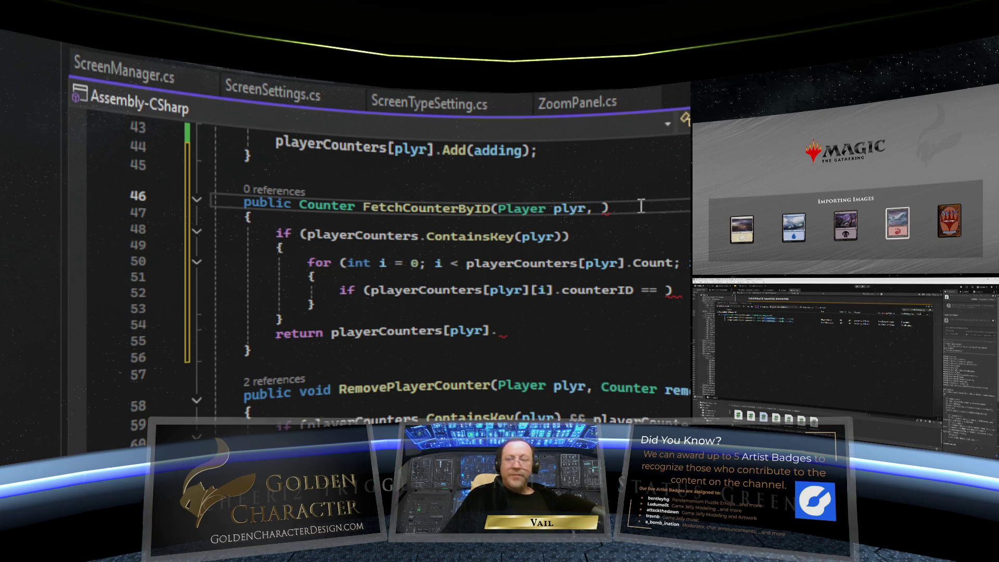
text(int )
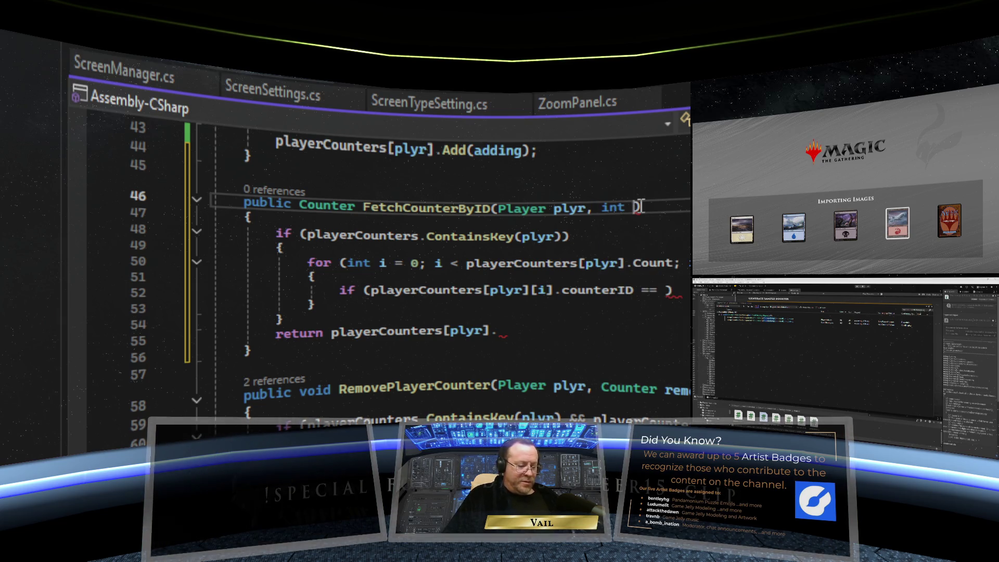
text(counter)
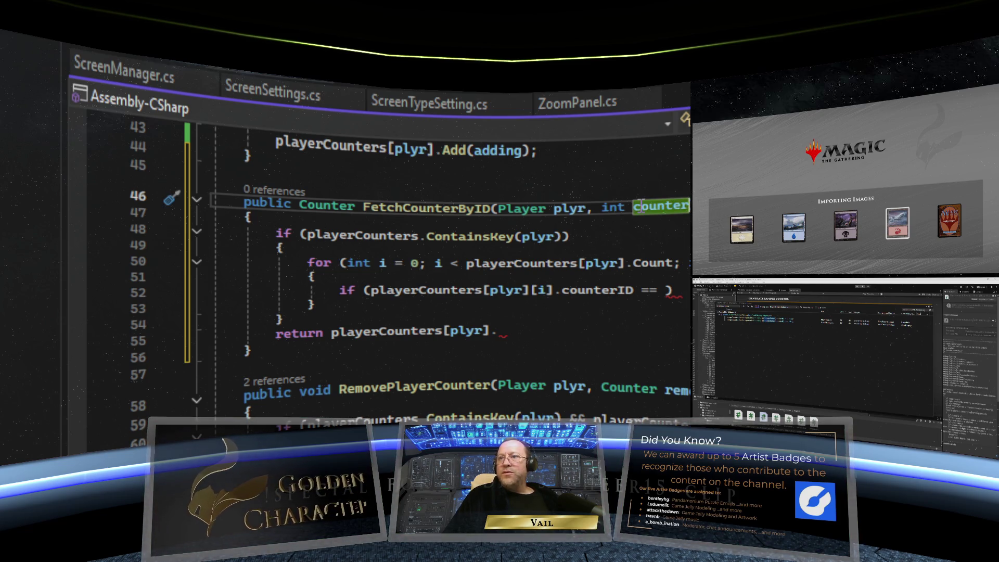
click(670, 292)
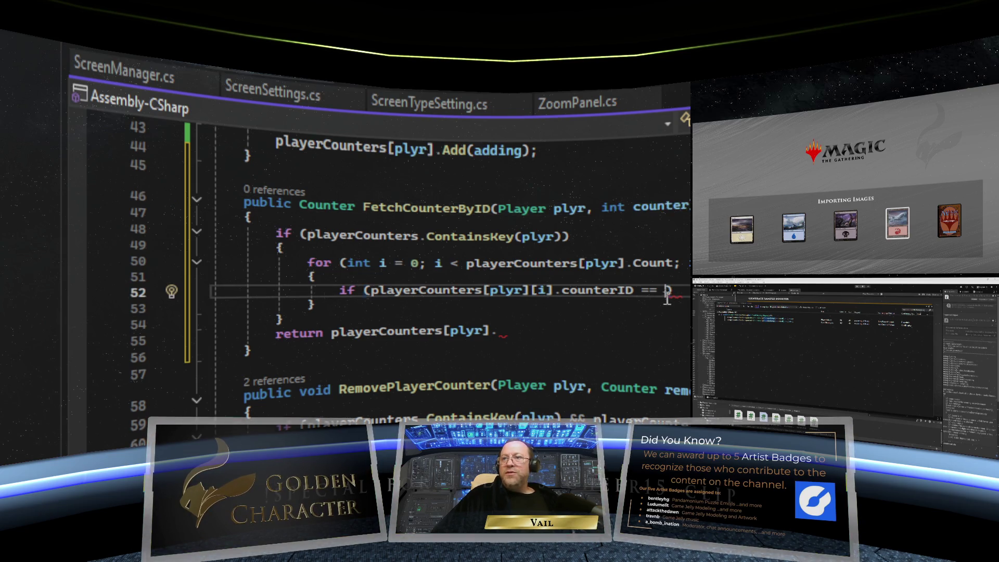
text(cou)
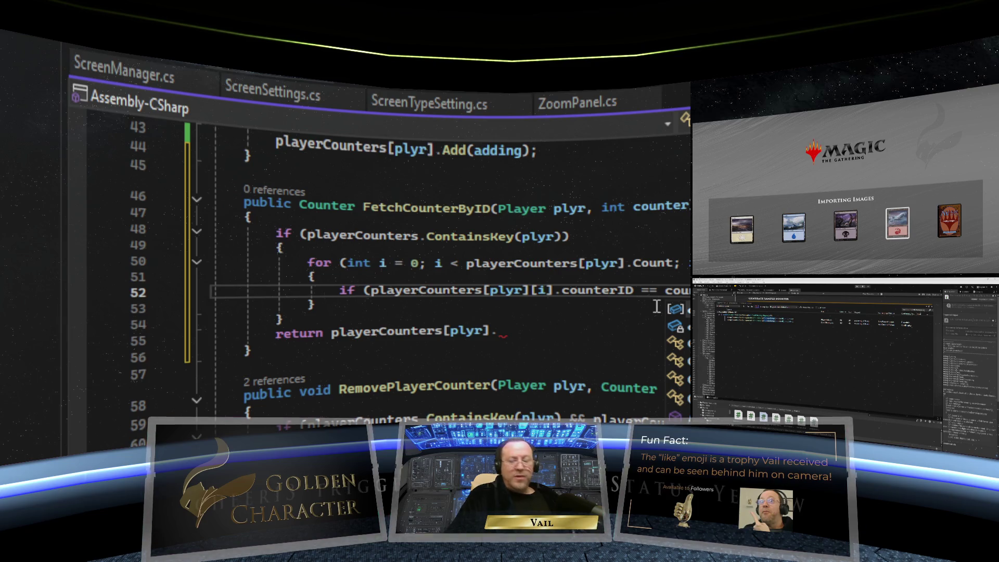
key(Tab)
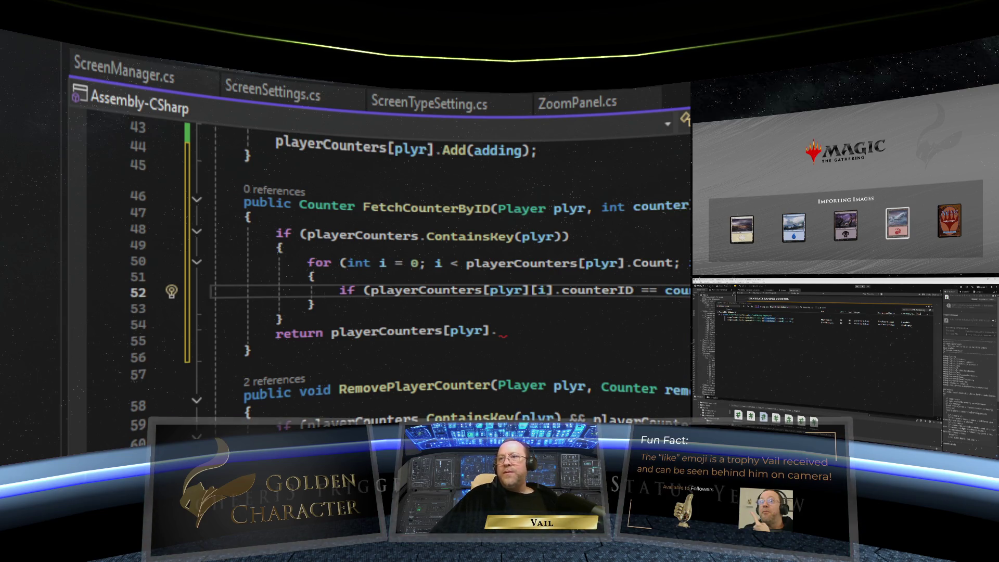
key(Return)
text({)
key(Return)
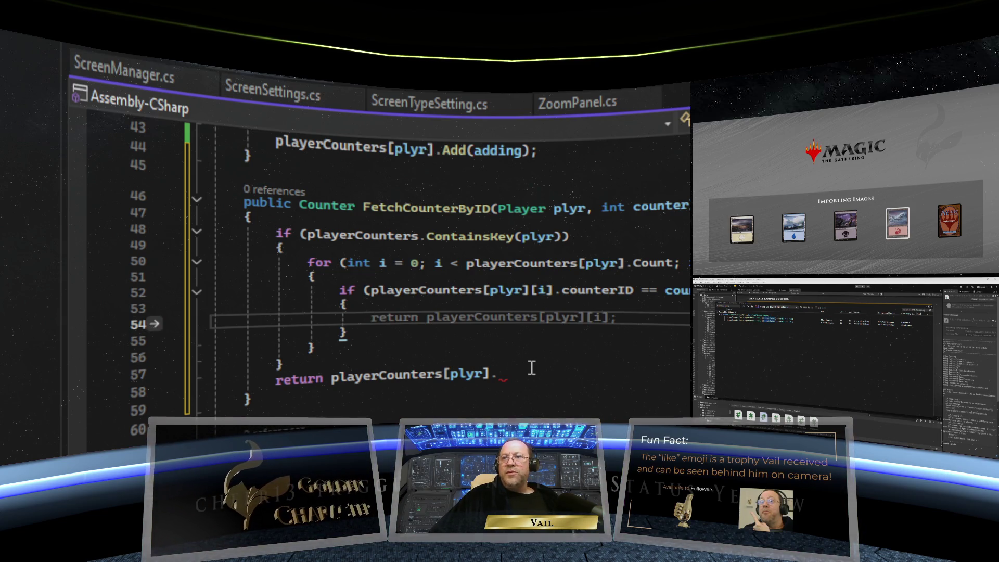
key(Tab)
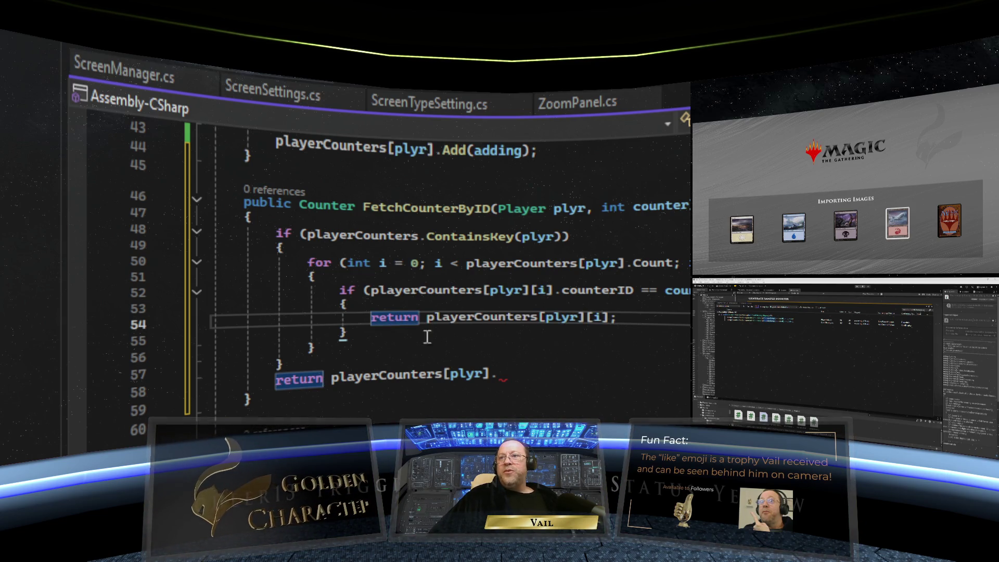
mouse_move(535, 374)
mouse_down()
mouse_move(291, 377)
mouse_move(330, 378)
mouse_up()
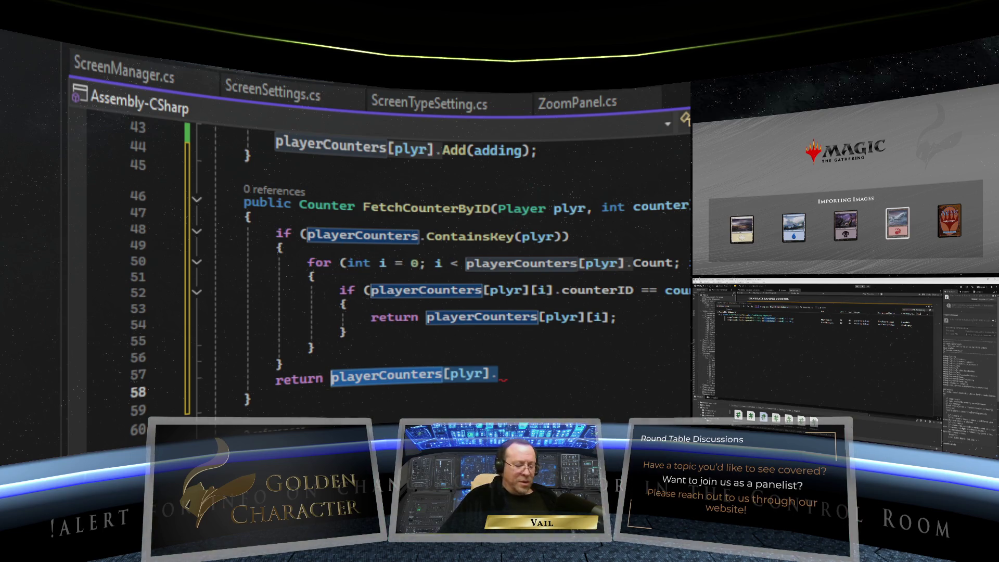
text(null;)
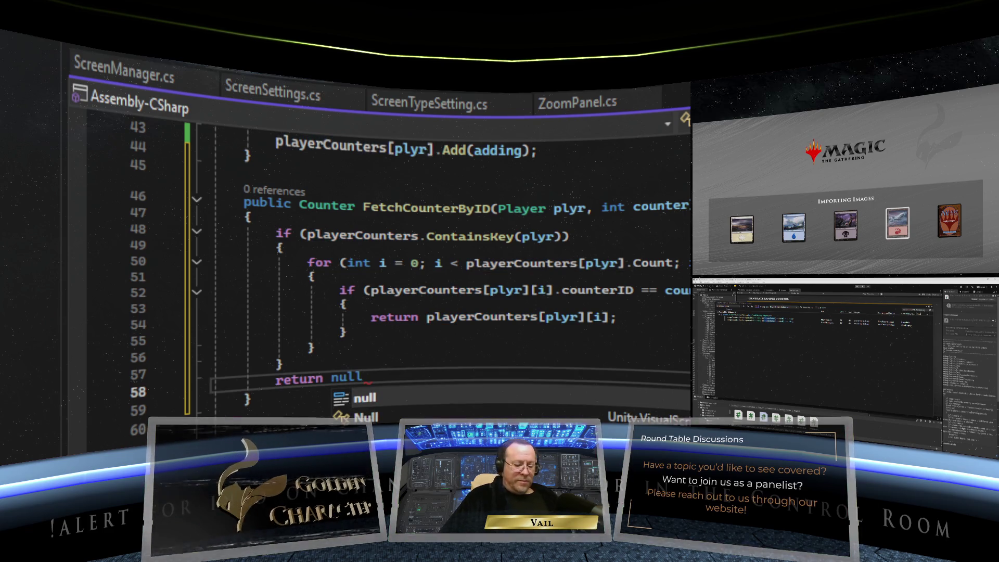
click(519, 360)
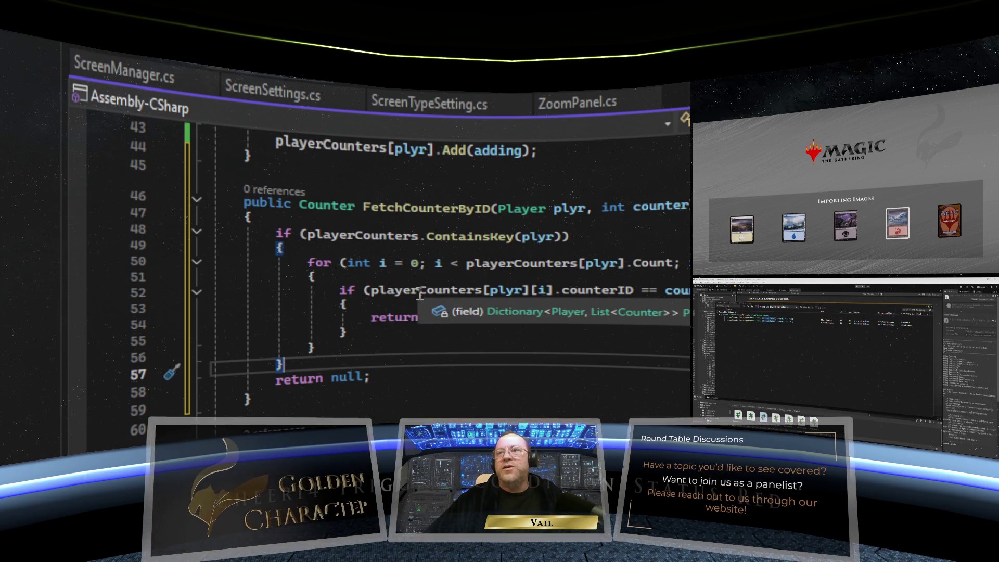
scroll(647, 350, down, 20)
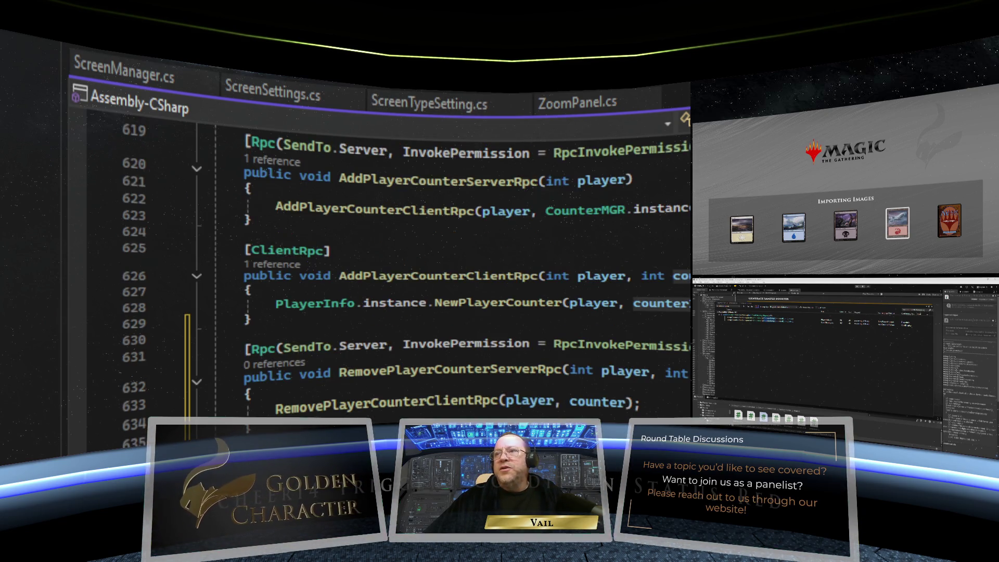
scroll(647, 350, down, 2)
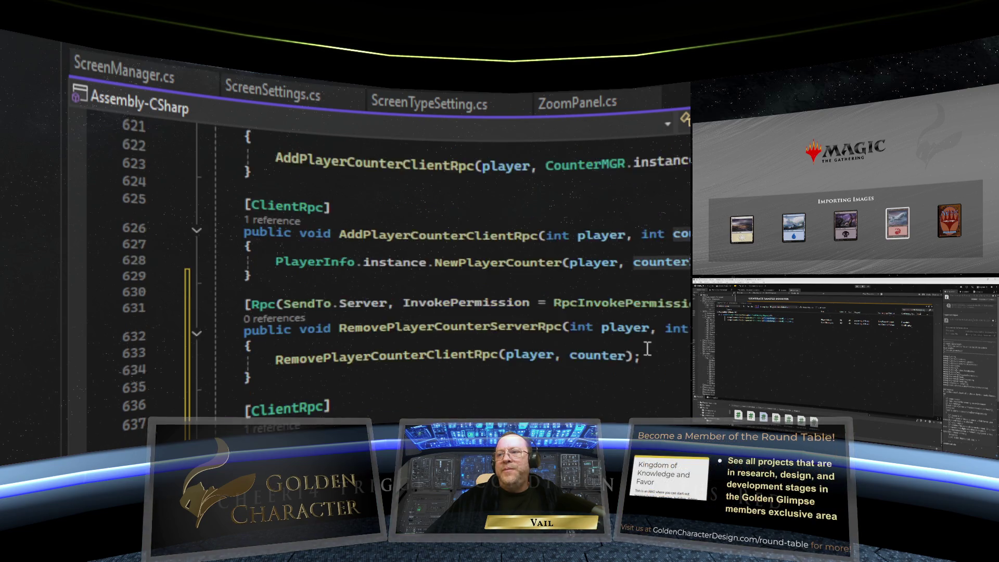
scroll(647, 348, down, 3)
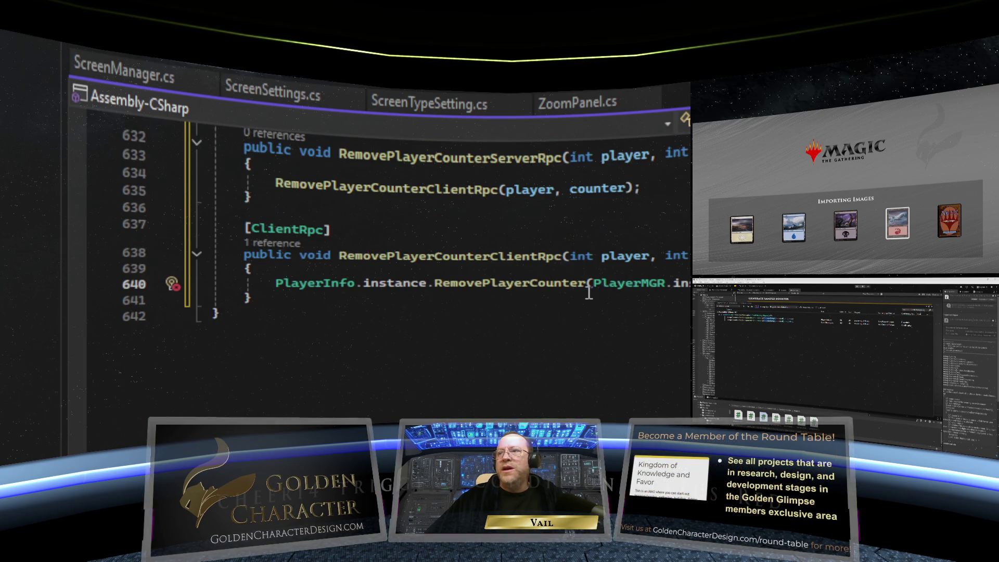
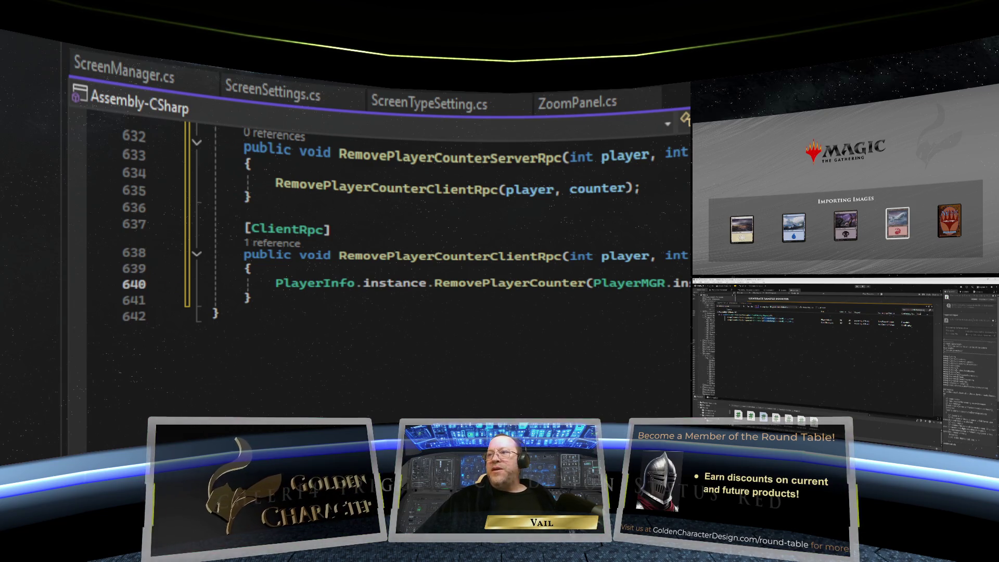
Step: Return to the NetworkRelay script in Visual Studio and find the cardPlayed field
key(alt+Tab)
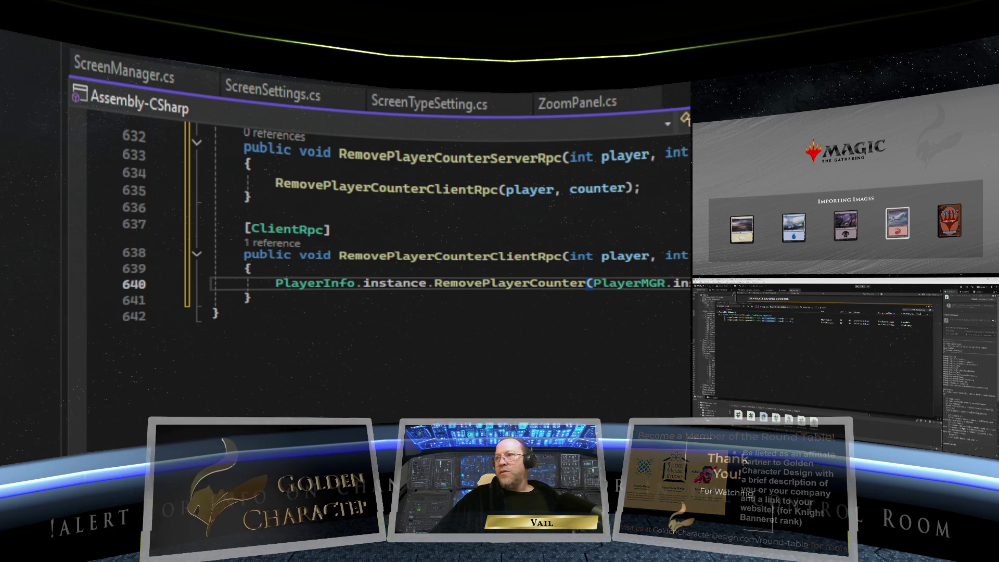
click(419, 268)
scroll(504, 324, up, 12)
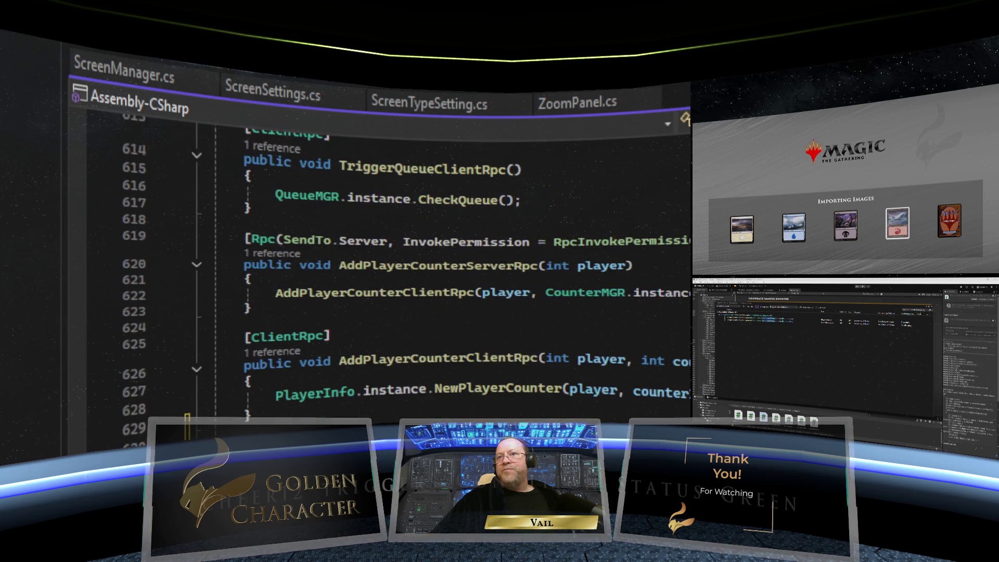
scroll(504, 324, down, 5)
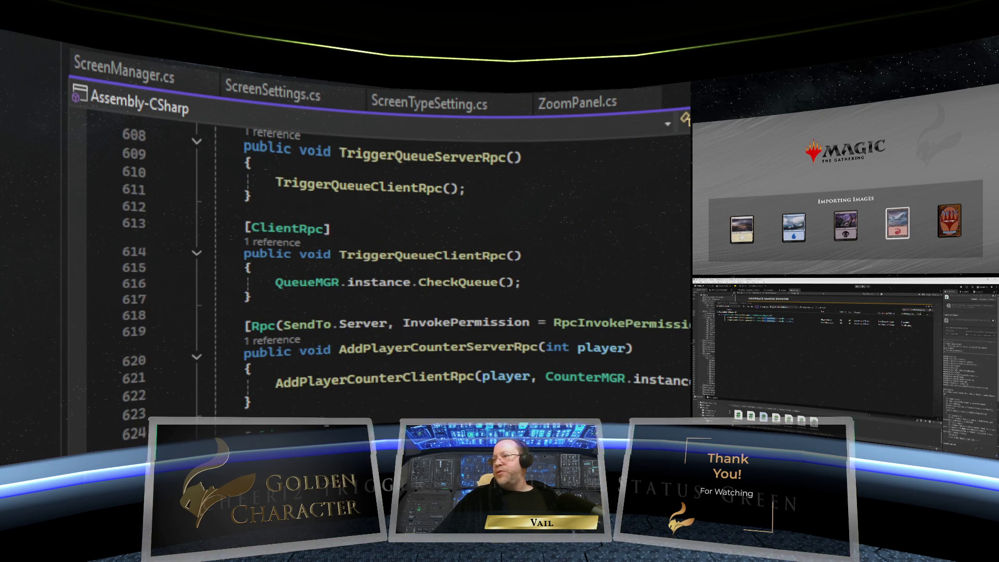
scroll(416, 271, up, 20)
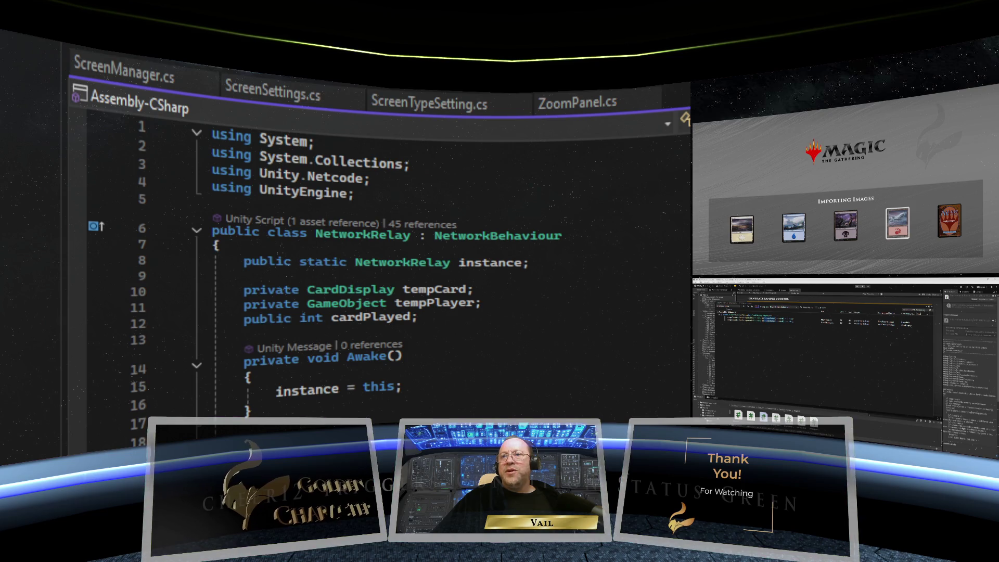
scroll(390, 271, down, 2)
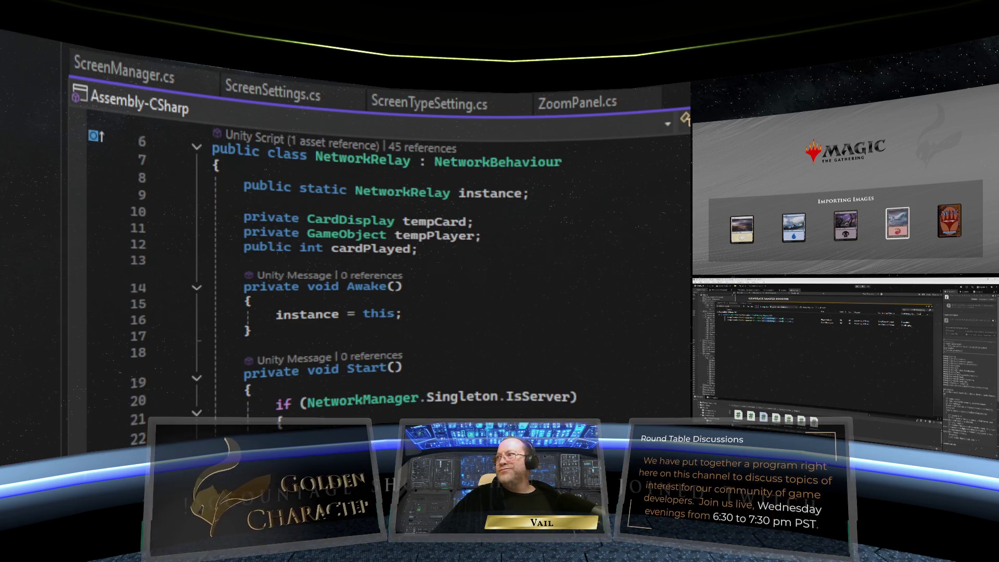
scroll(390, 270, up, 1)
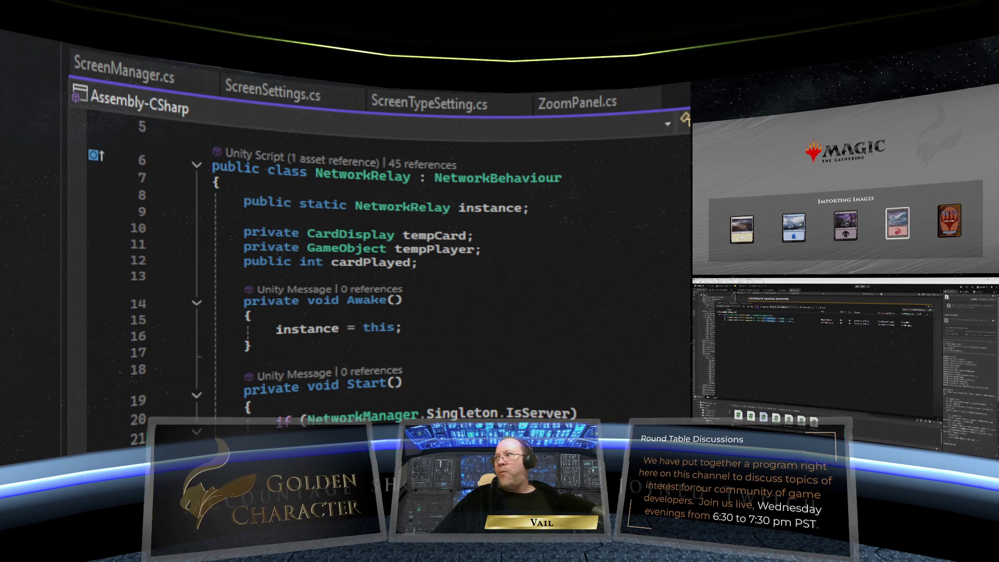
scroll(390, 270, down, 20)
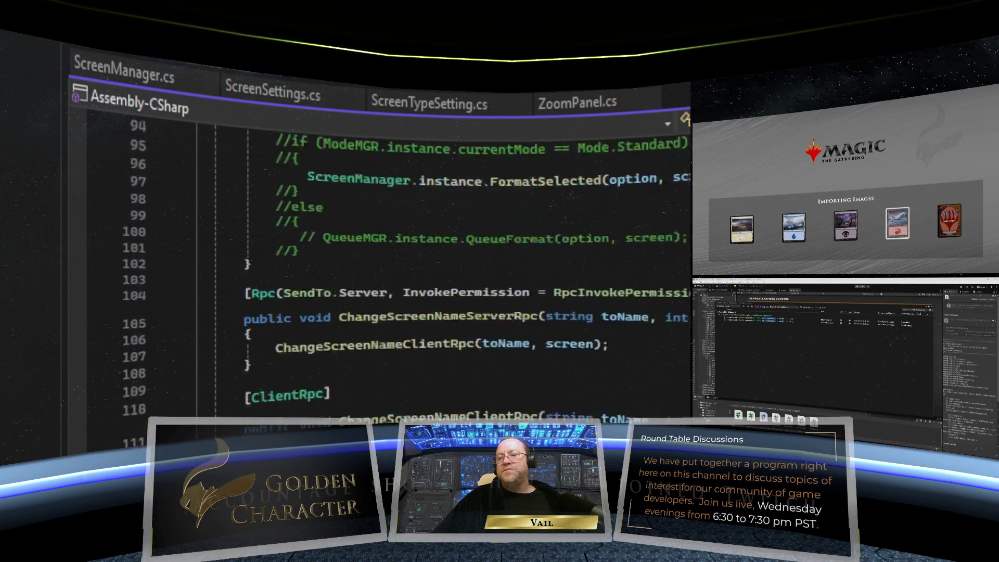
scroll(391, 270, down, 20)
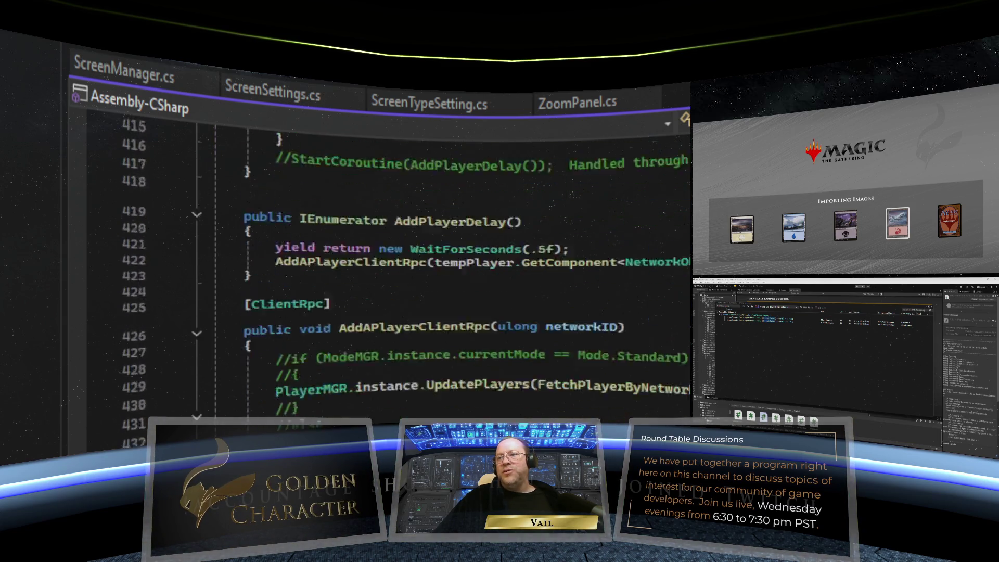
scroll(390, 271, down, 8)
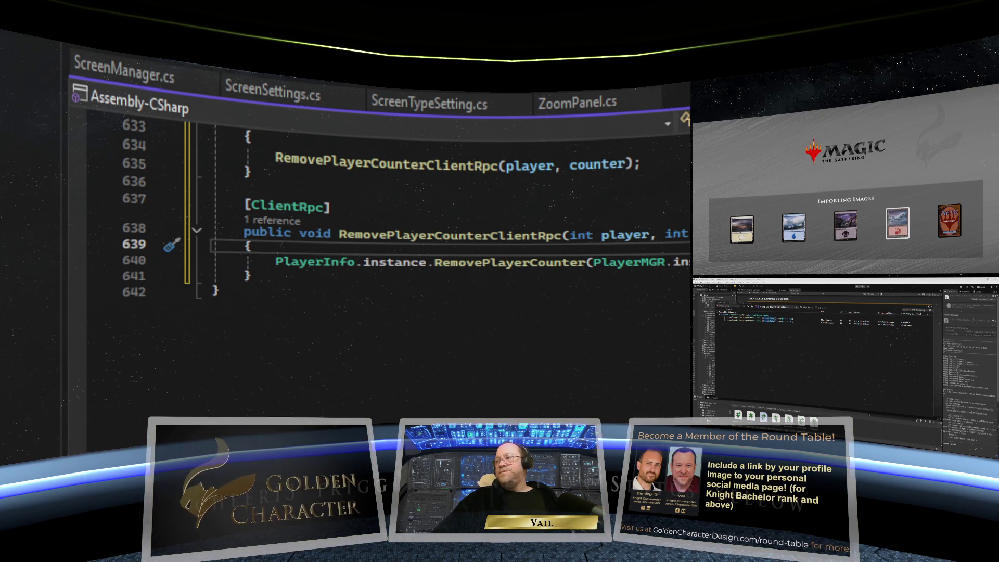
scroll(406, 270, down, 1)
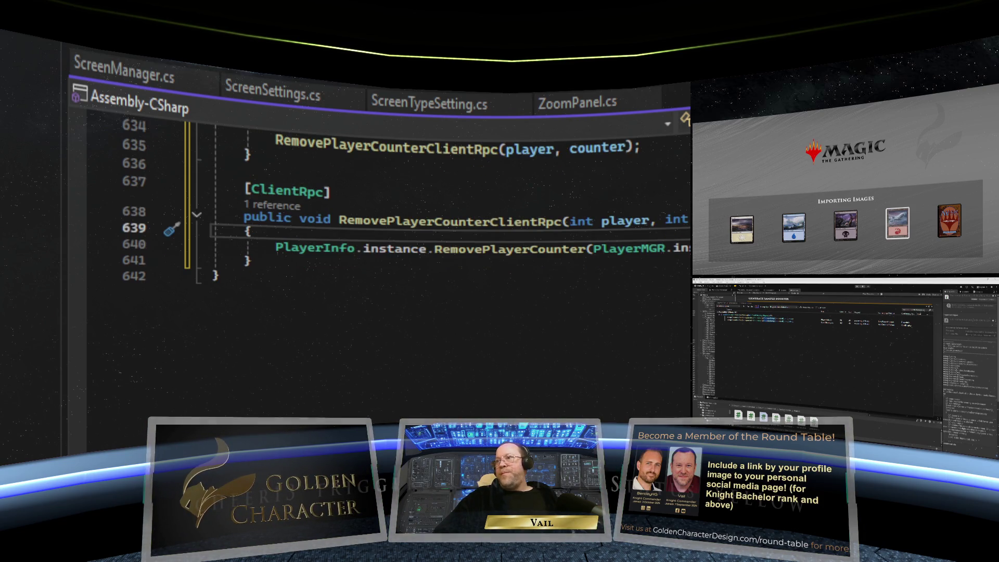
scroll(406, 260, up, 6)
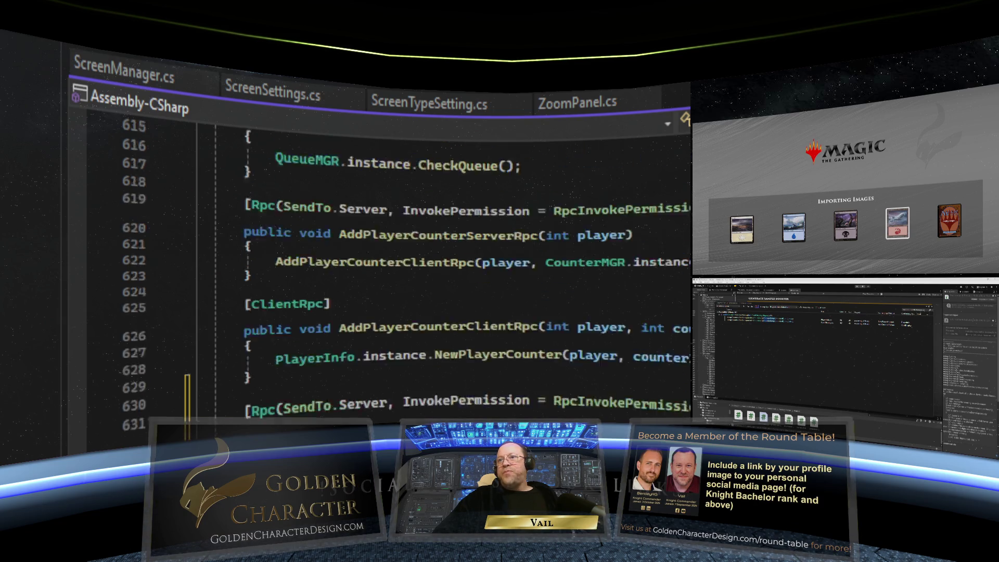
scroll(406, 270, up, 20)
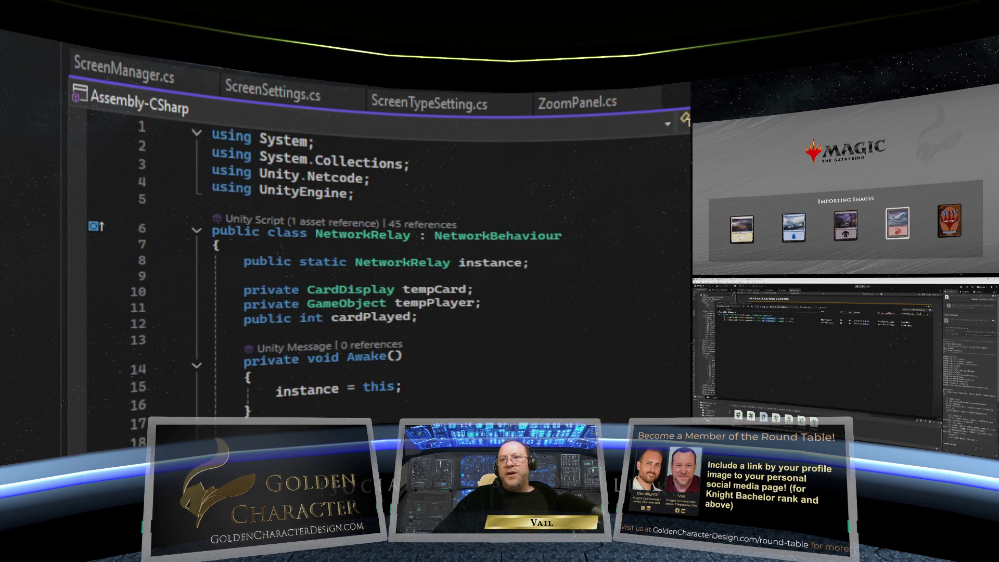
scroll(406, 270, down, 8)
scroll(405, 271, up, 8)
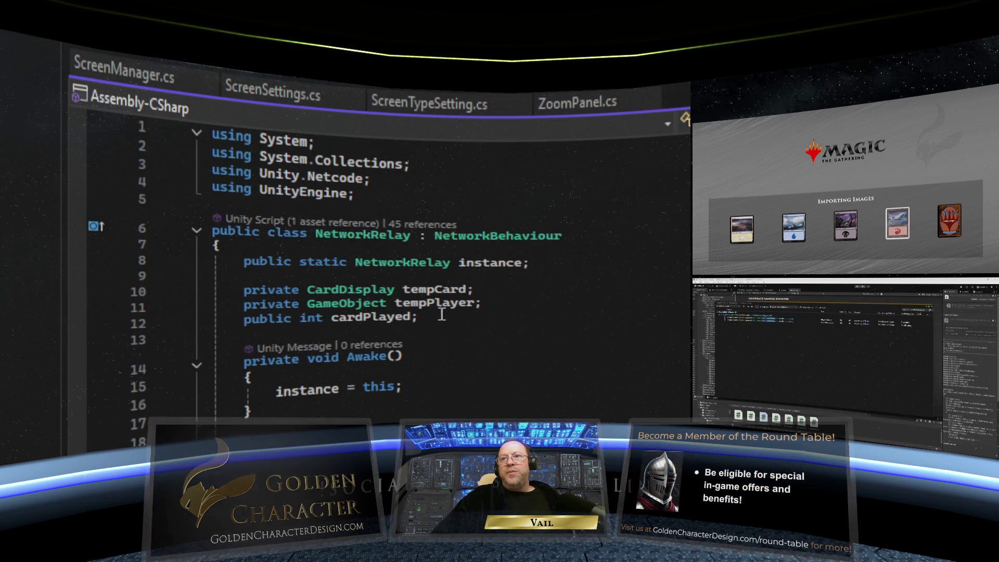
Step: Add 'private Player tempPLYR;' on a new line below cardPlayed and start fixing its casing
click(485, 305)
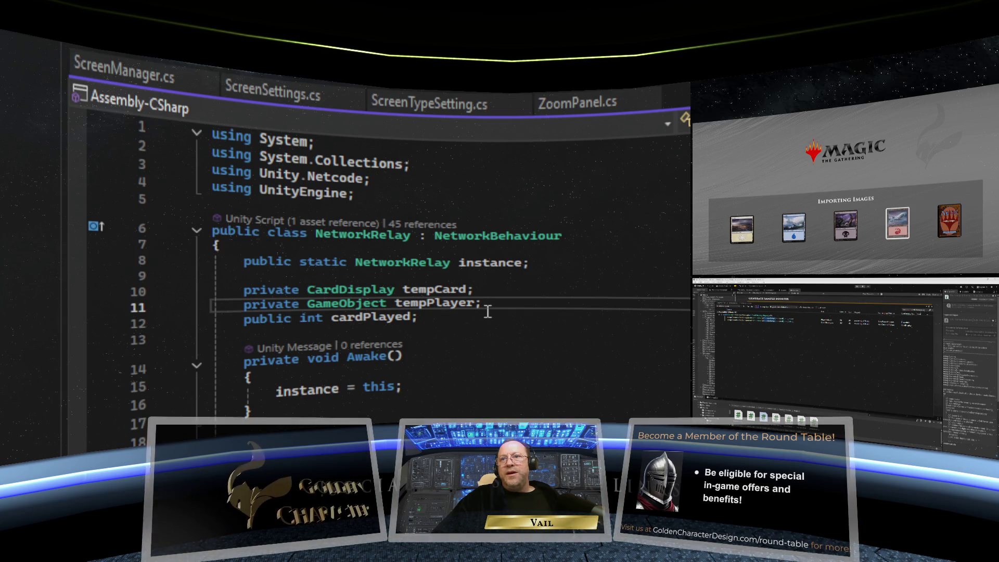
click(462, 315)
key(Return)
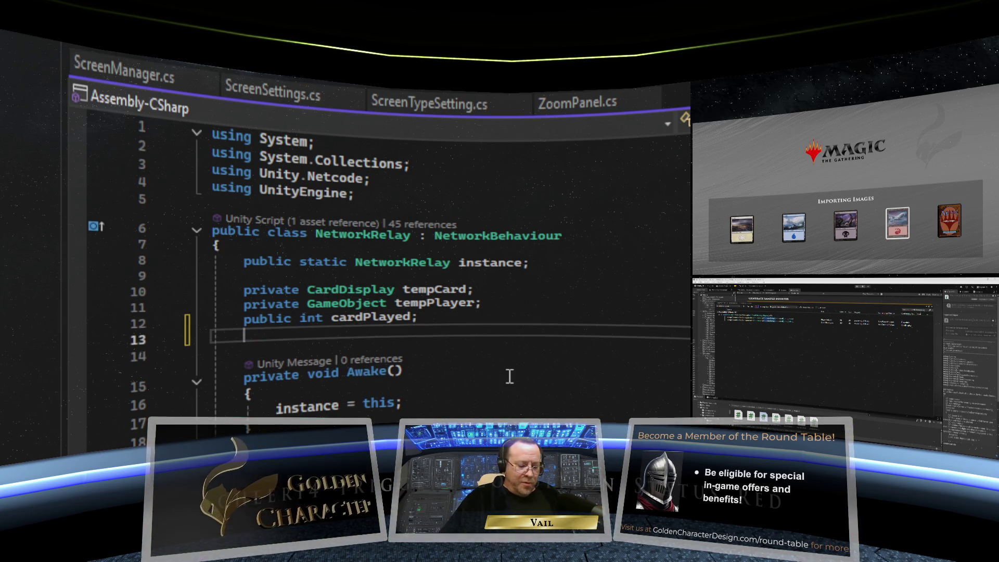
text(pri)
text(Playe)
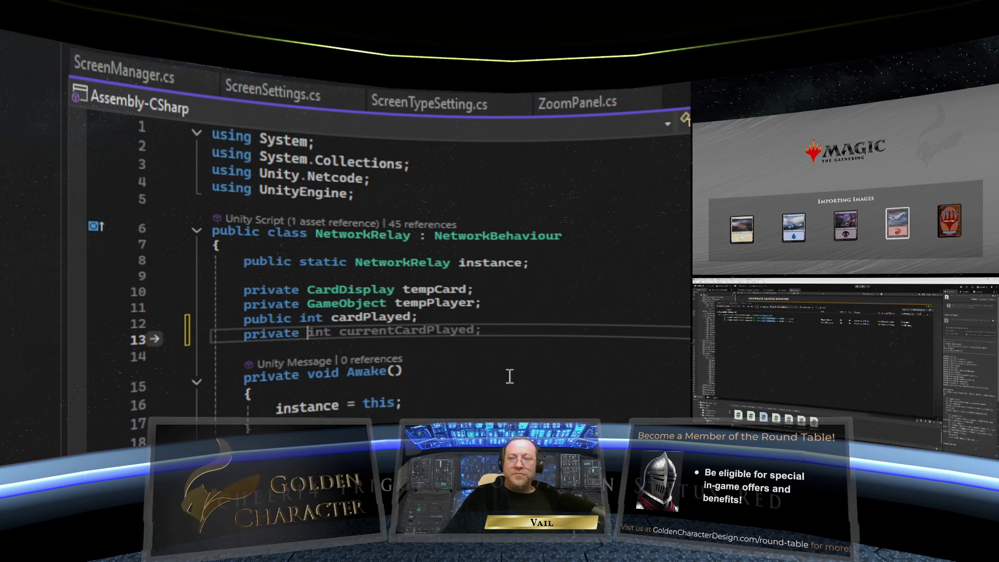
text(r )
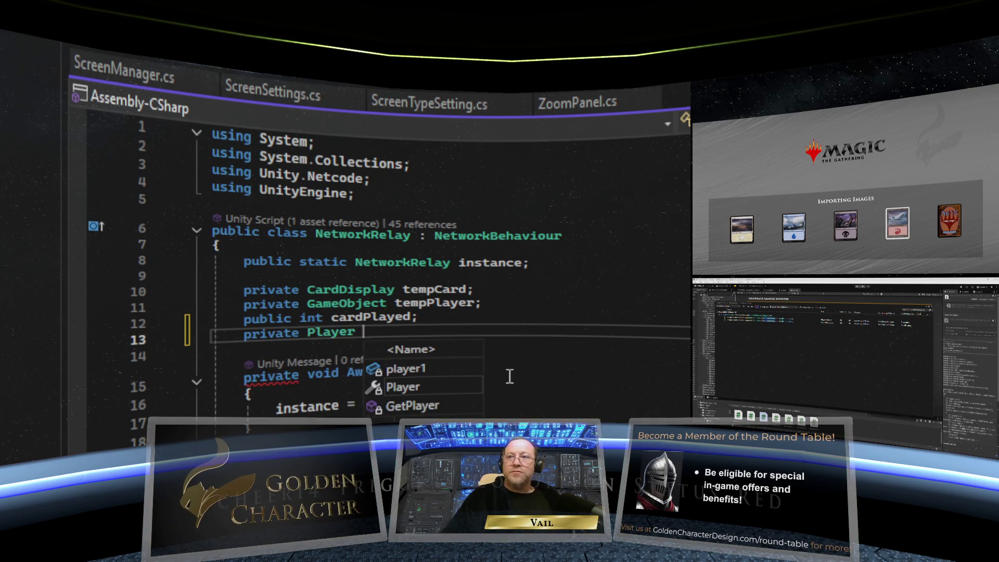
text(temp)
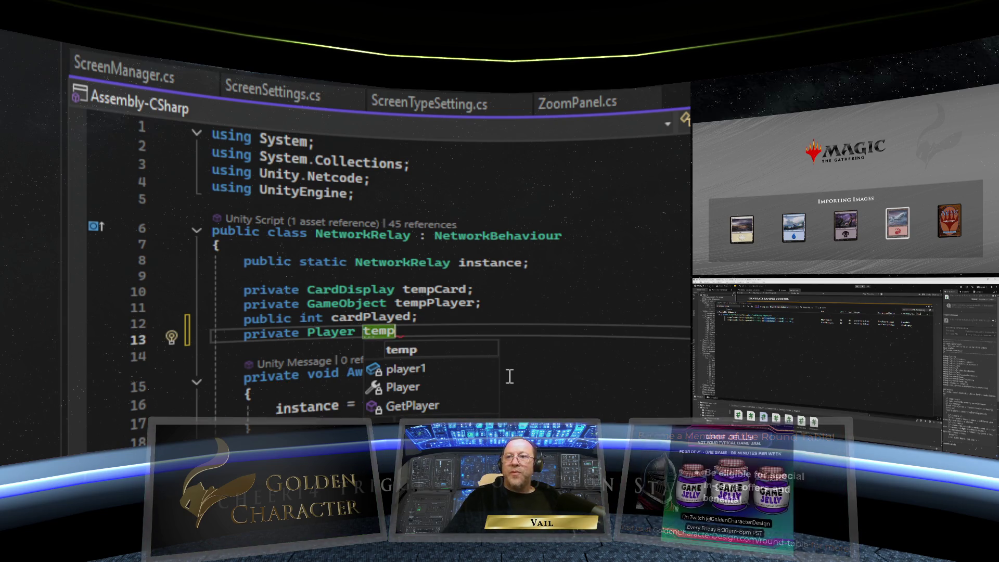
text(PLYR;)
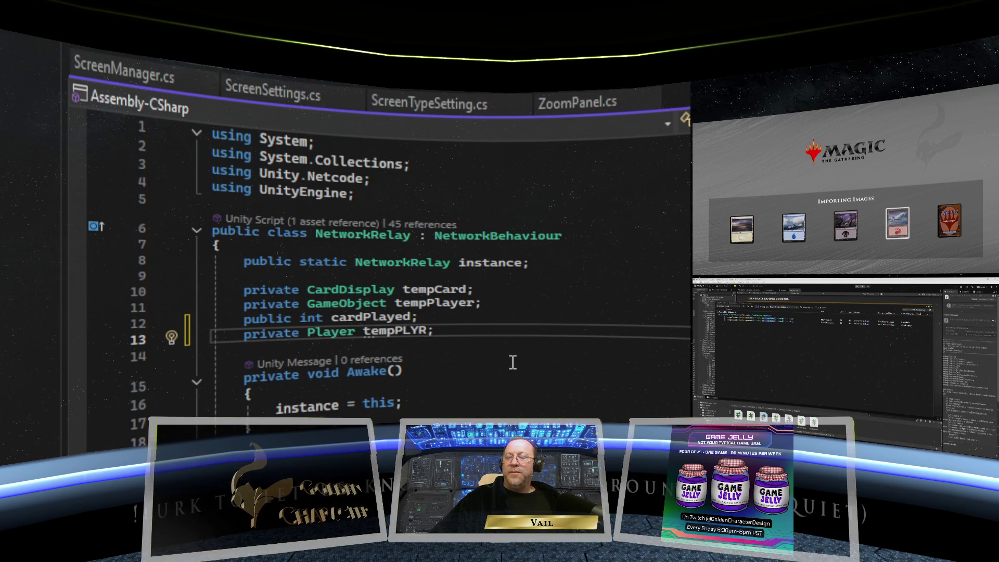
key(Left)
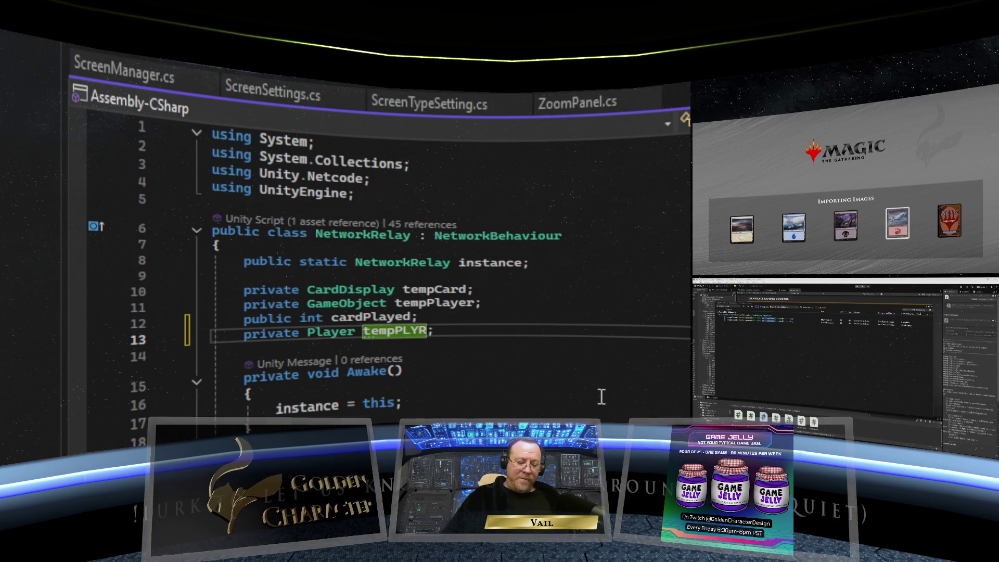
key(BackSpace)
key(BackSpace)
key(BackSpace)
Step: Finish renaming the field to tempPlyr and scroll to RemovePlayerCounterClientRpc
text(lyr)
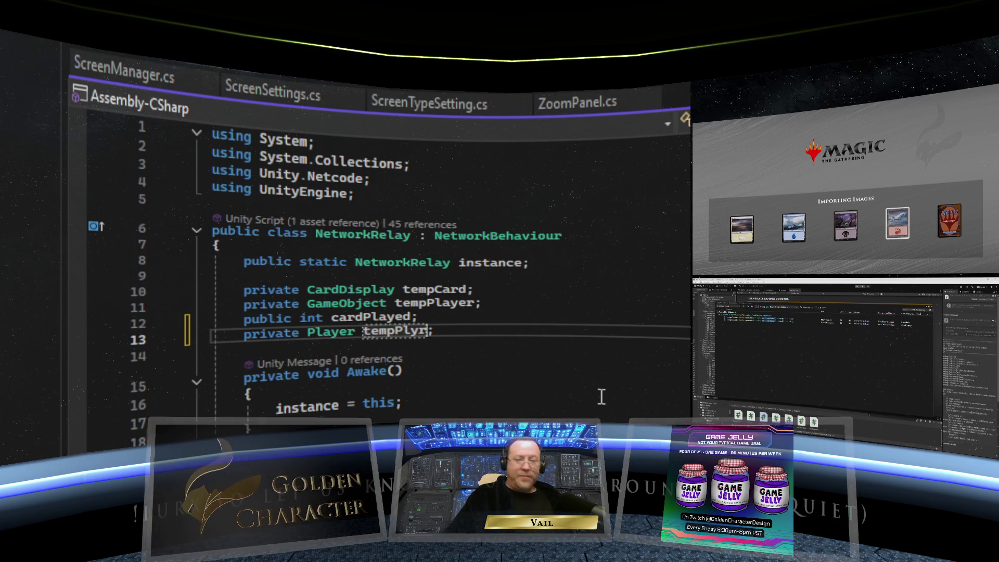
click(591, 356)
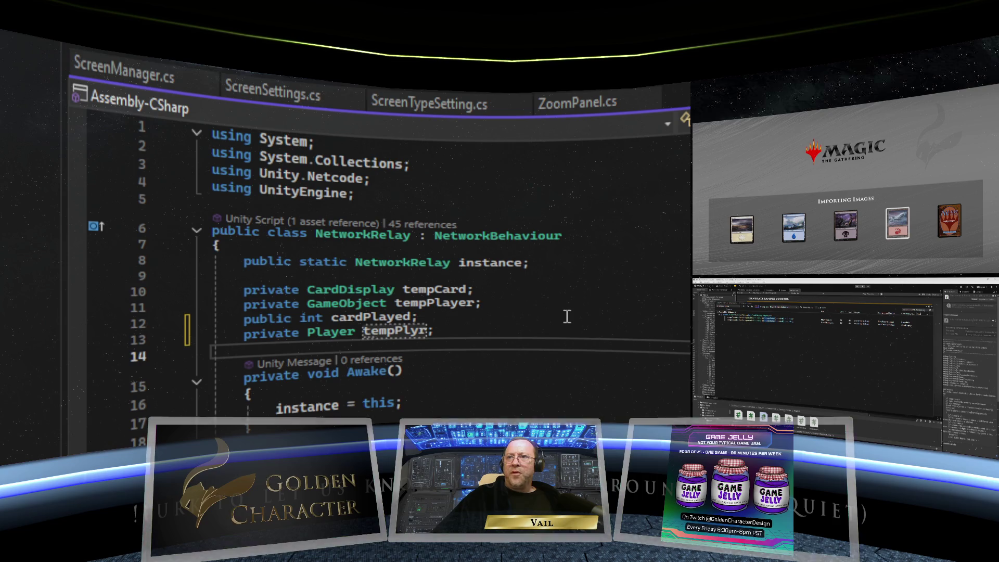
scroll(566, 316, down, 12)
scroll(566, 316, down, 20)
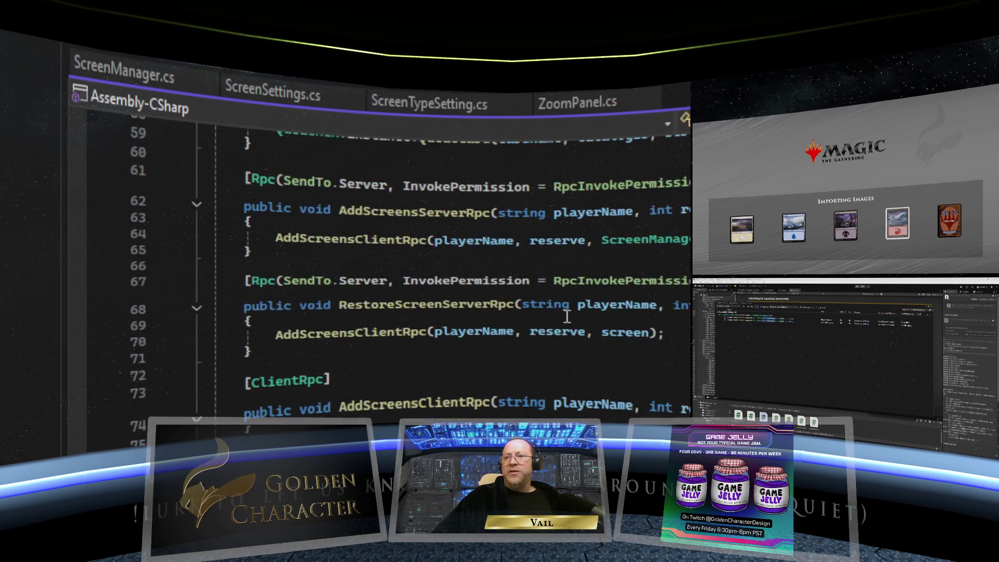
scroll(567, 316, down, 20)
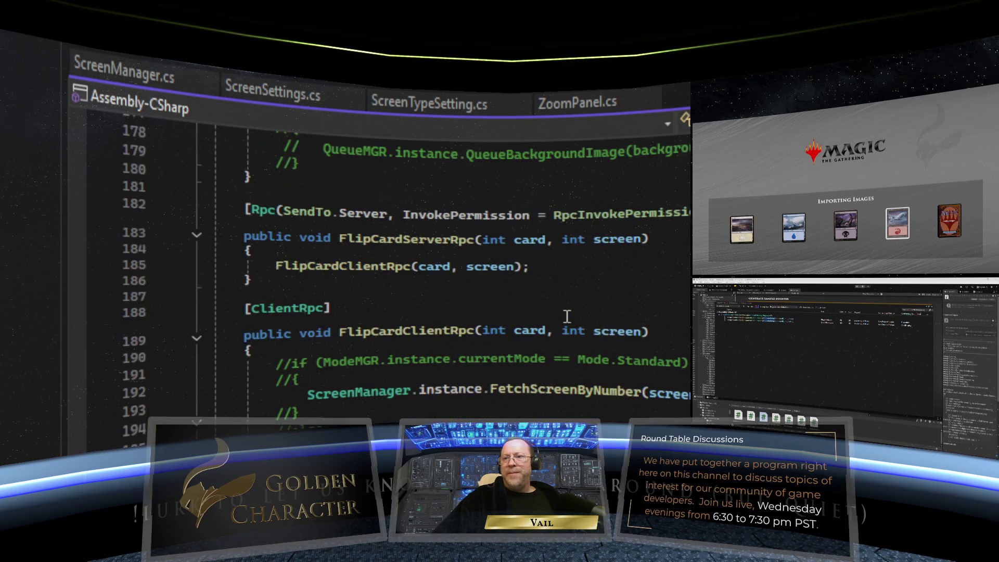
scroll(566, 316, down, 20)
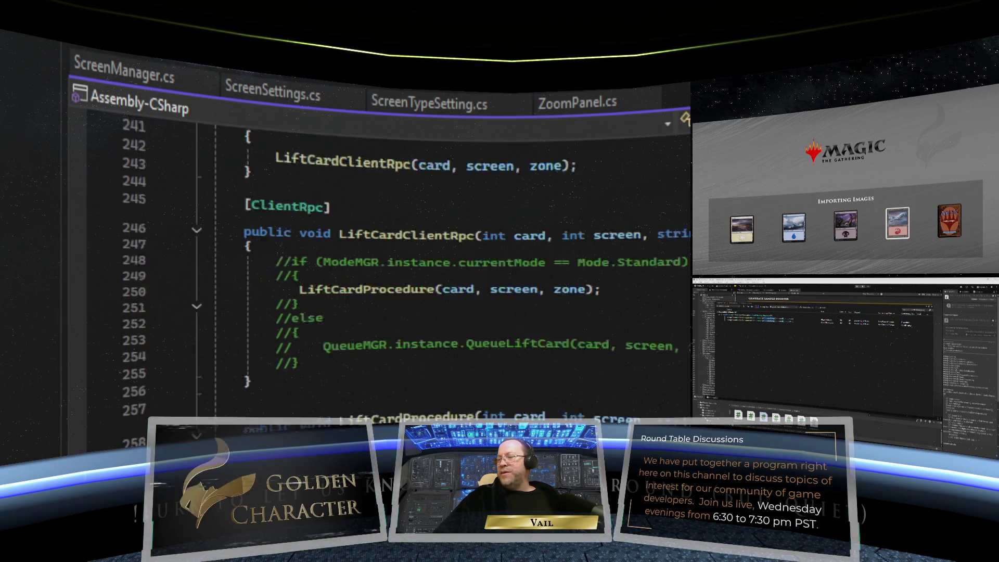
scroll(468, 286, up, 5)
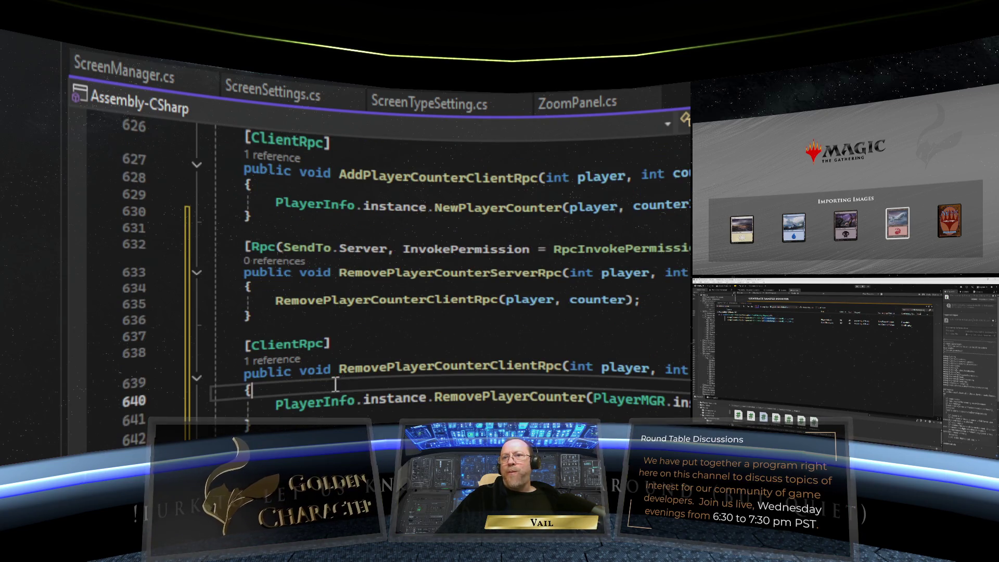
Step: Start the client RPC with 'tempPlyr = PlayerMGR.instance.GetPlayerByID(player);'
click(254, 390)
key(Return)
text(tem)
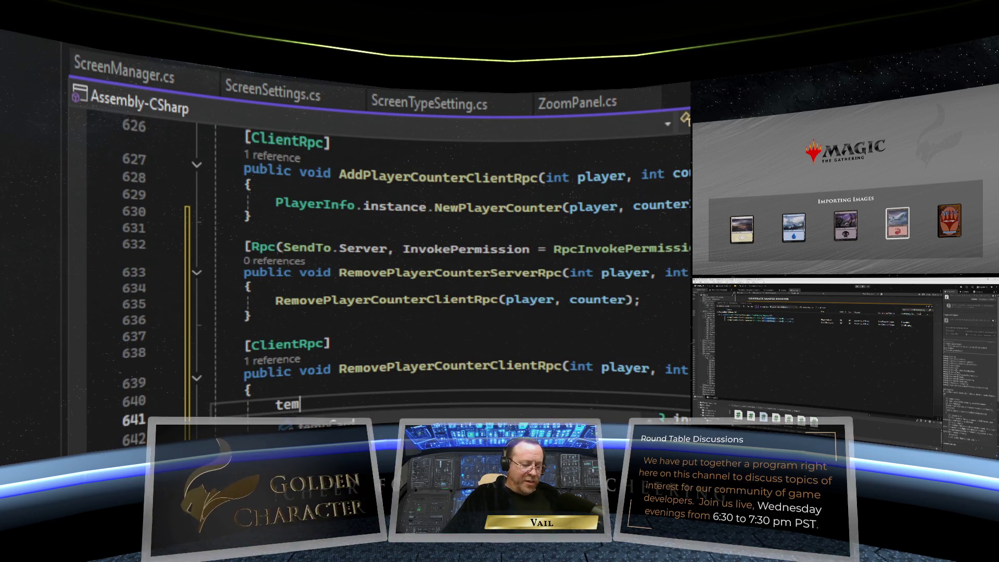
text(pPlyr =)
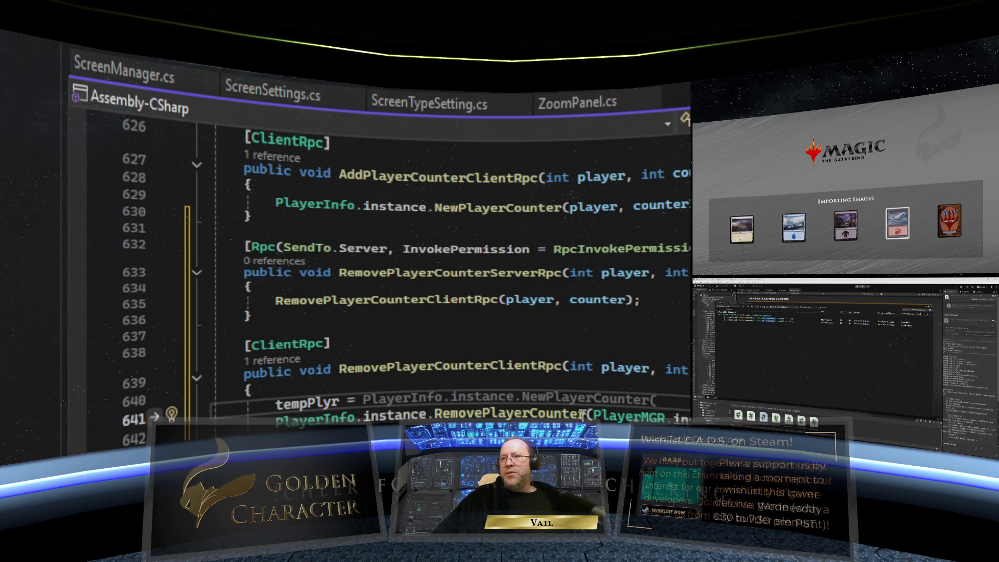
click(629, 416)
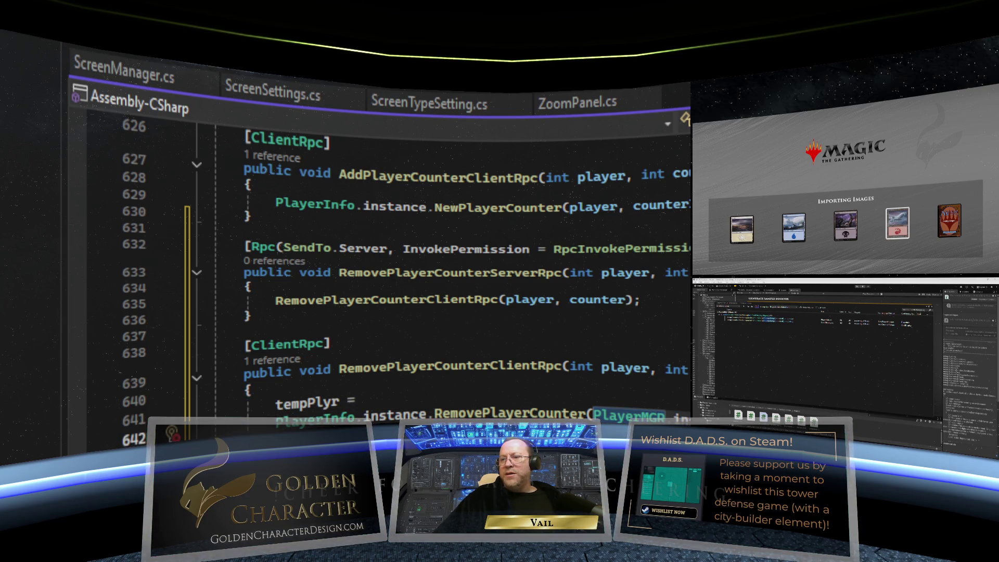
key(Delete)
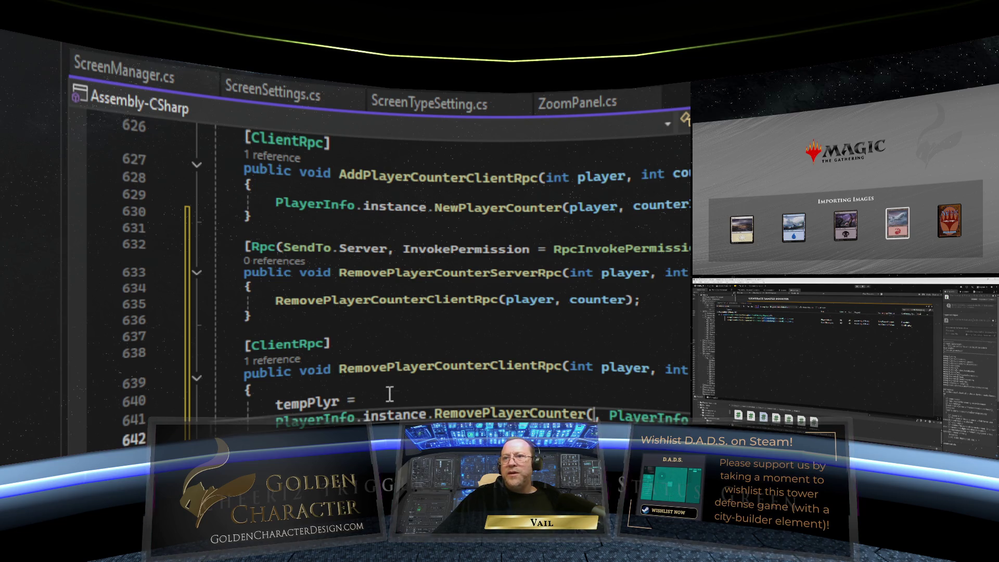
right_click(387, 386)
text(PlayerMGR.instance.GetPlayerByID(player))
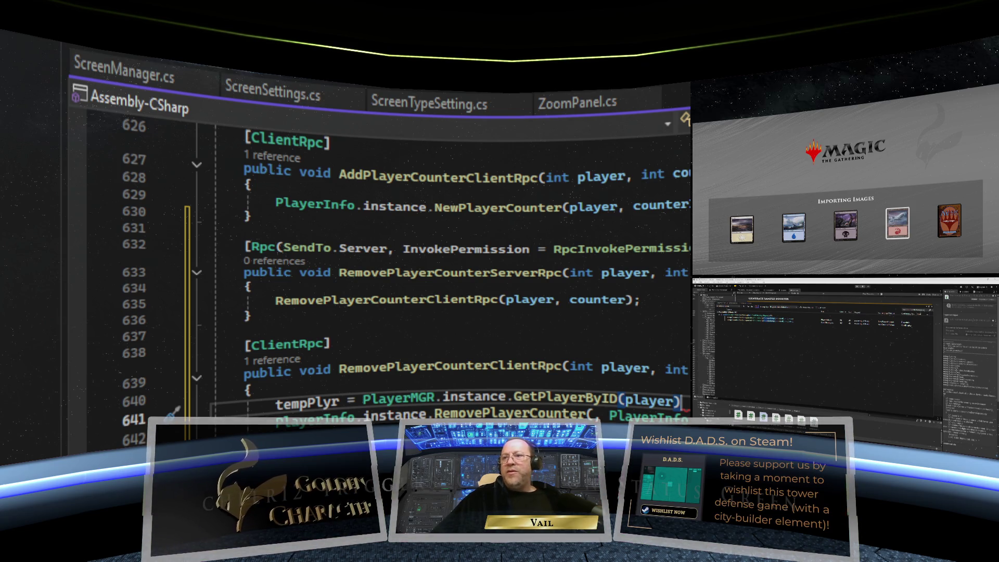
text(;)
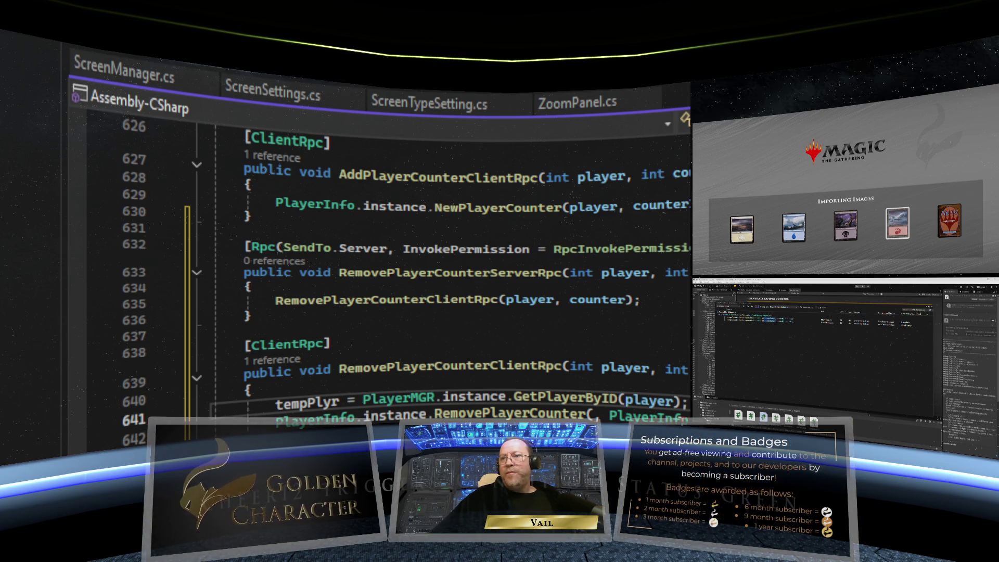
Step: Pass tempPlyr into the RemovePlayerCounter call and save the script
click(520, 416)
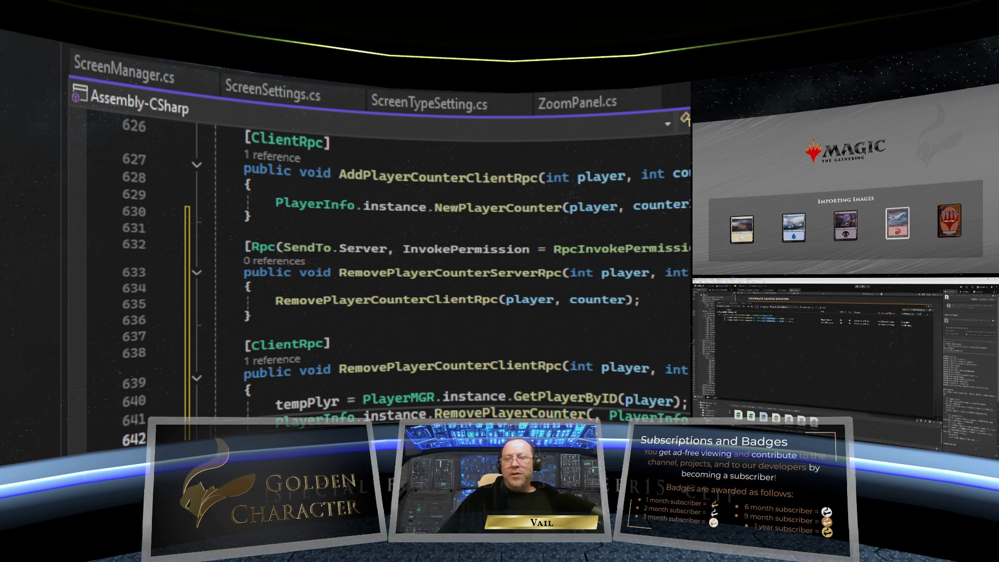
text(tempPl)
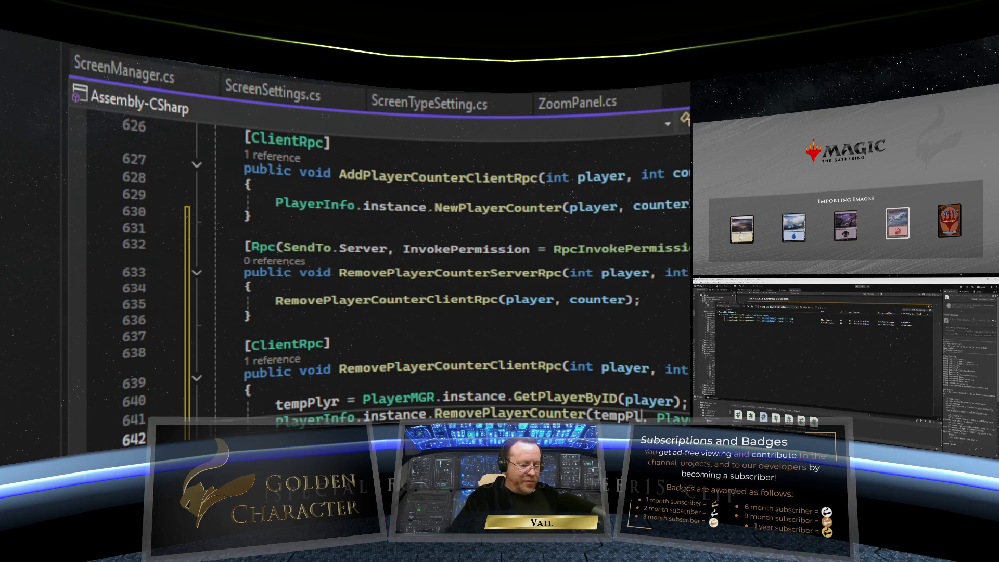
text(yr)
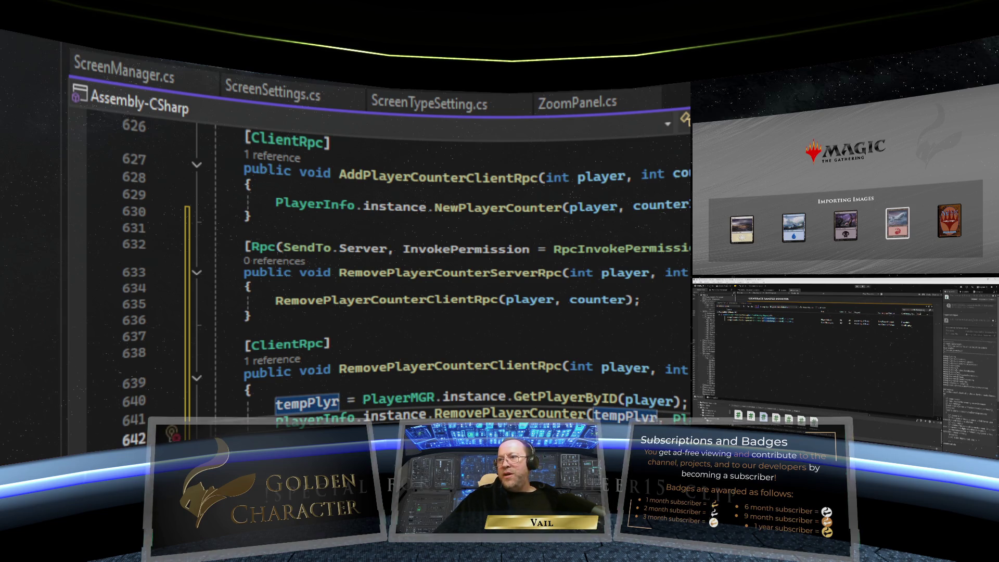
key(ctrl+shift+Right)
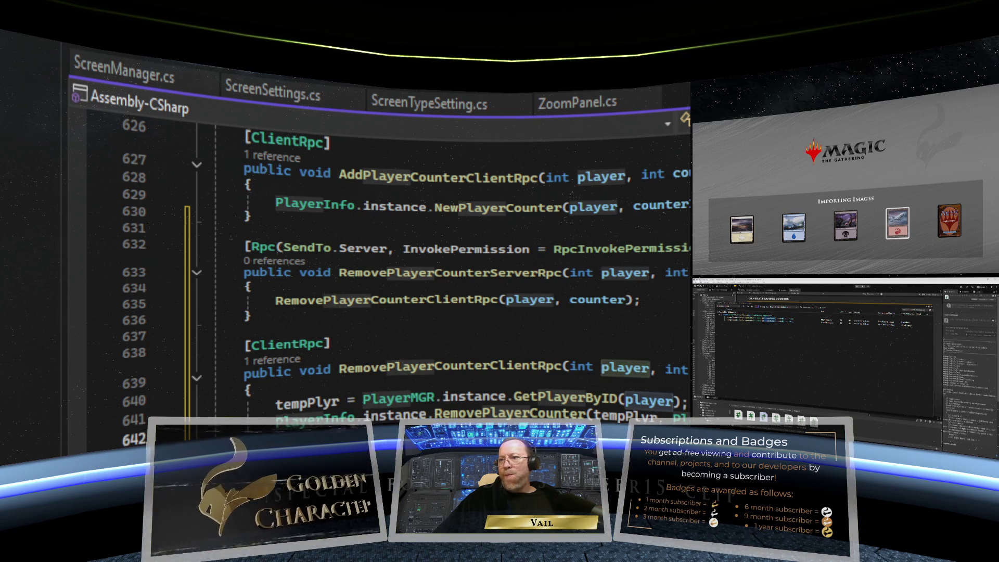
key(Right)
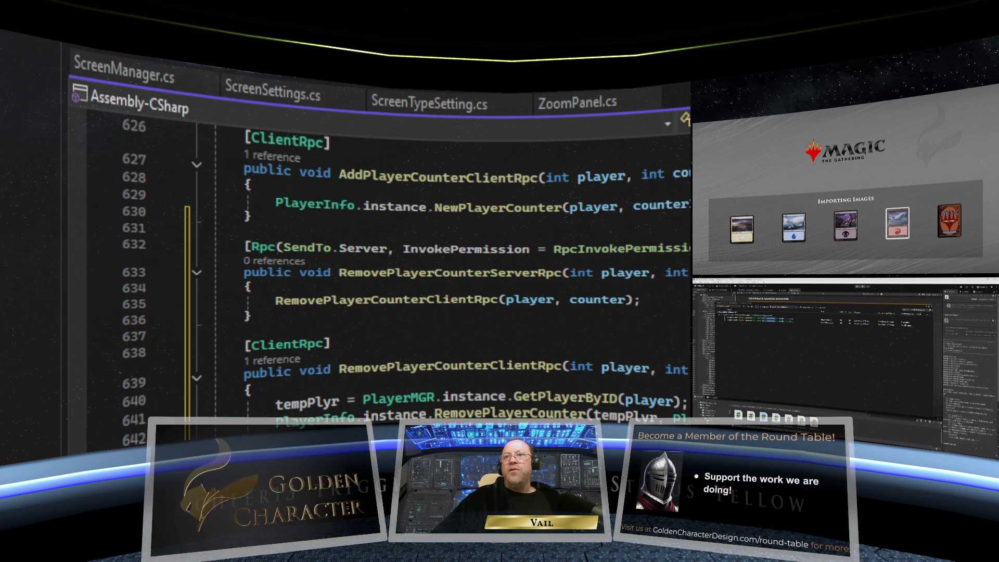
key(ctrl+s)
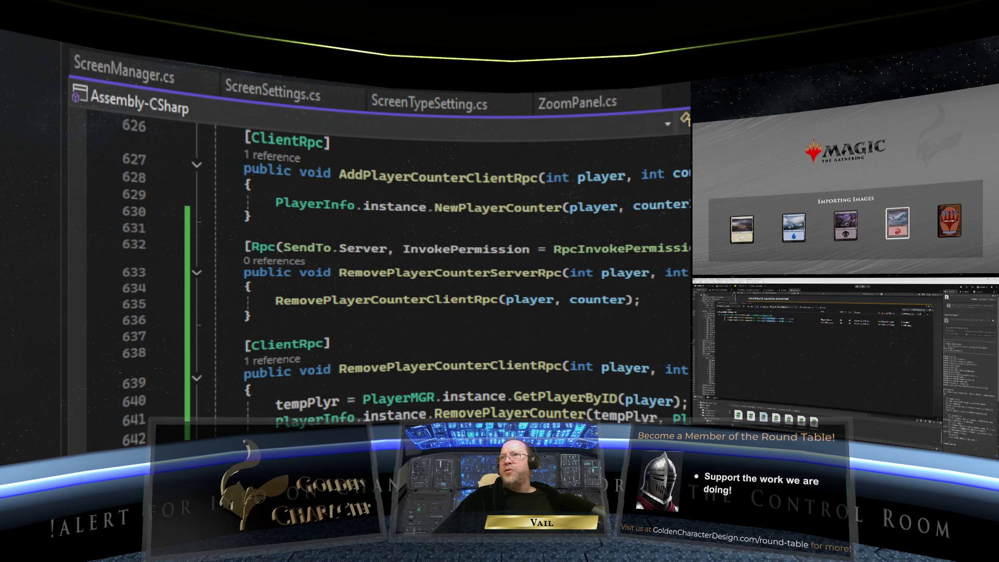
Step: Switch to Counter.cs and uncomment the NetworkRelay removal call on line 37
key(ctrl+F4)
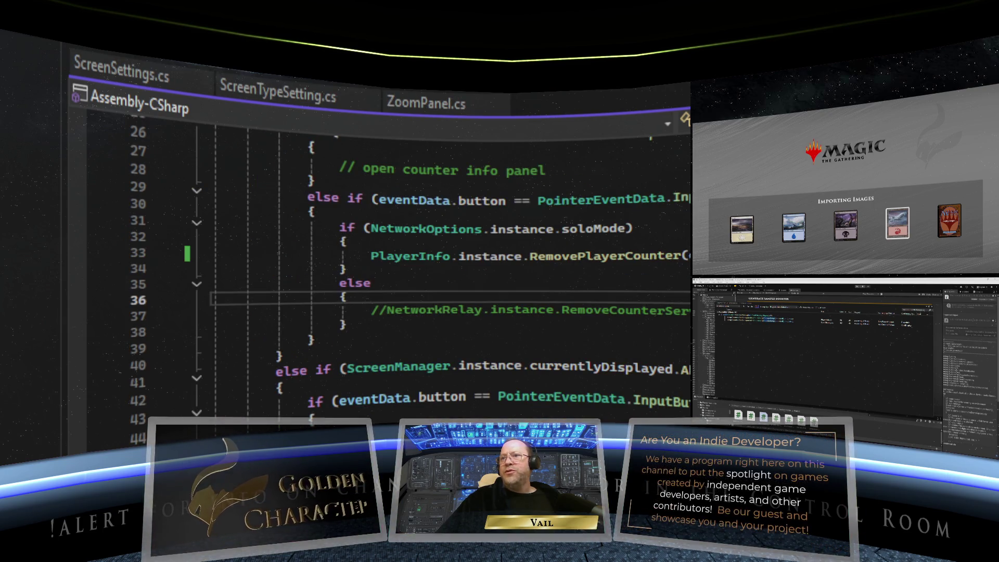
scroll(575, 329, up, 2)
scroll(575, 326, down, 2)
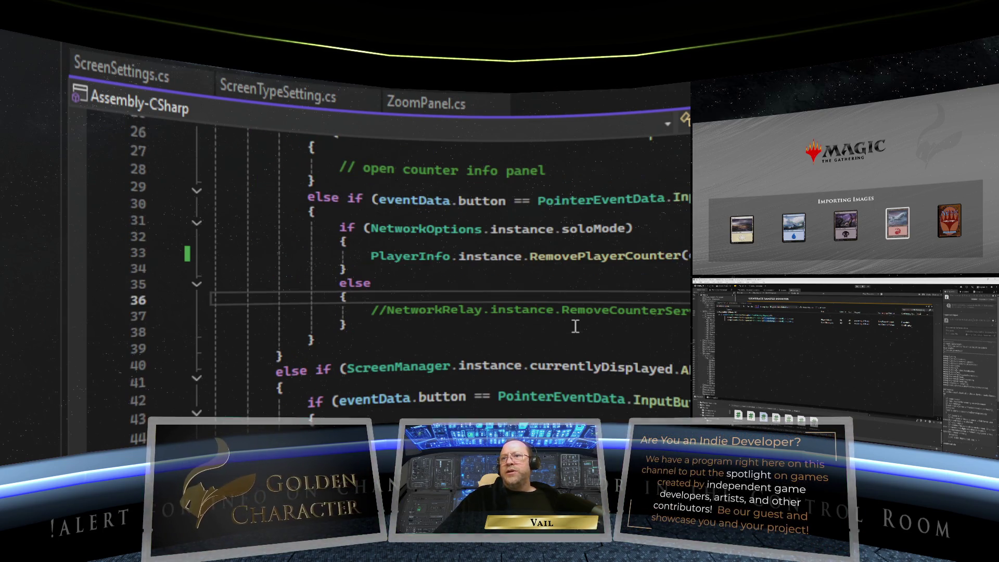
click(387, 311)
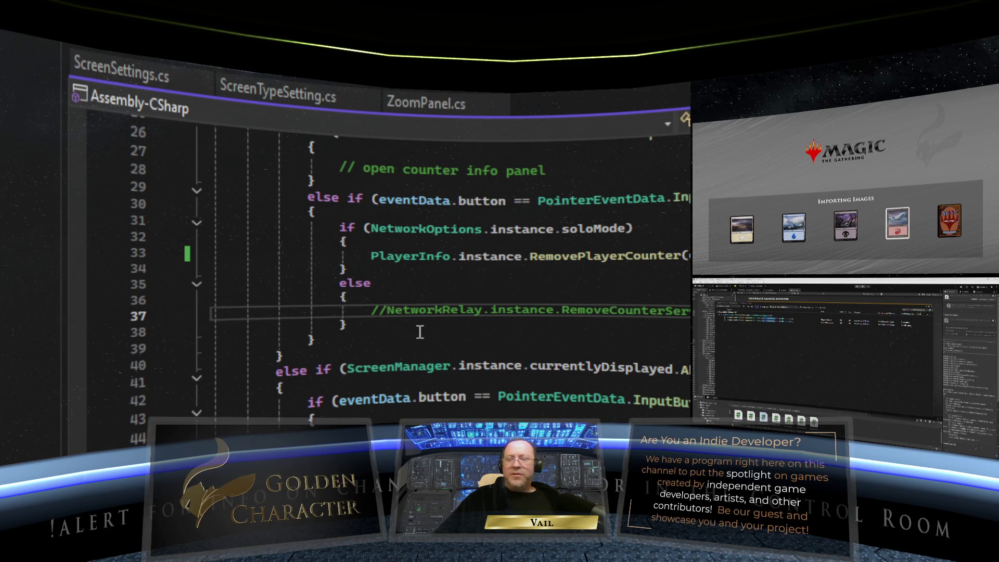
key(BackSpace)
key(BackSpace)
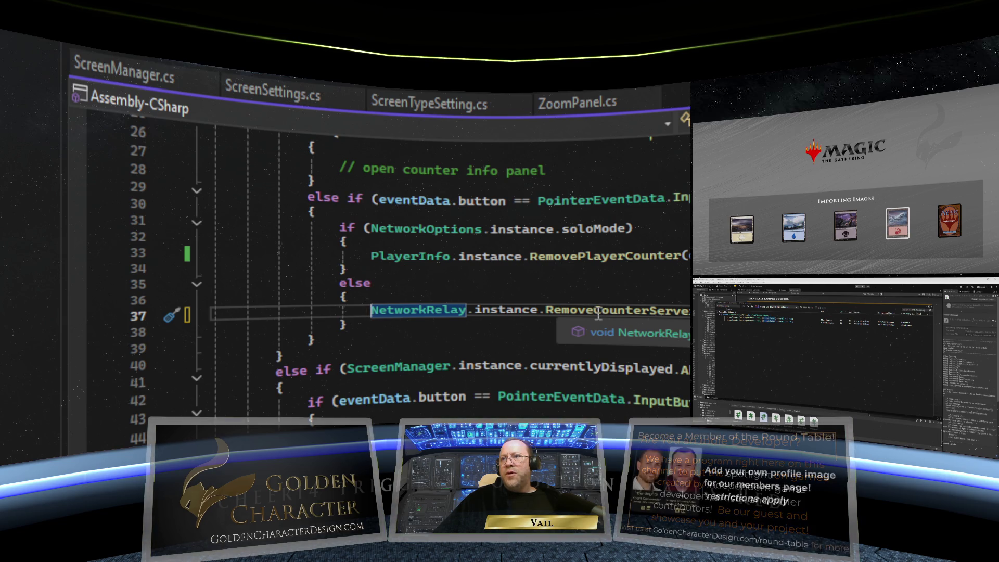
Step: Rename the called method from RemoveCounterServer to RemovePlayerCounter
click(598, 317)
text(Player)
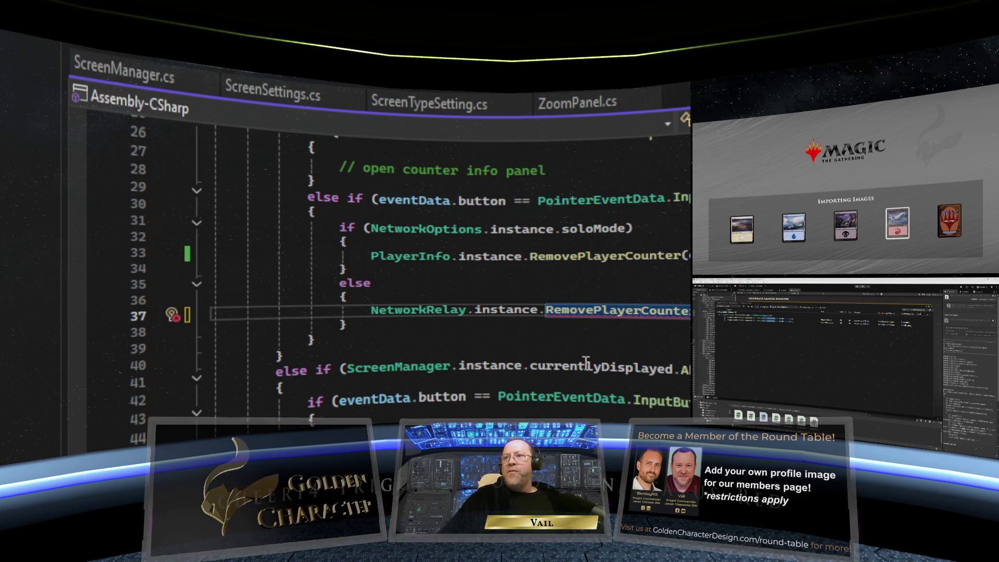
mouse_move(641, 310)
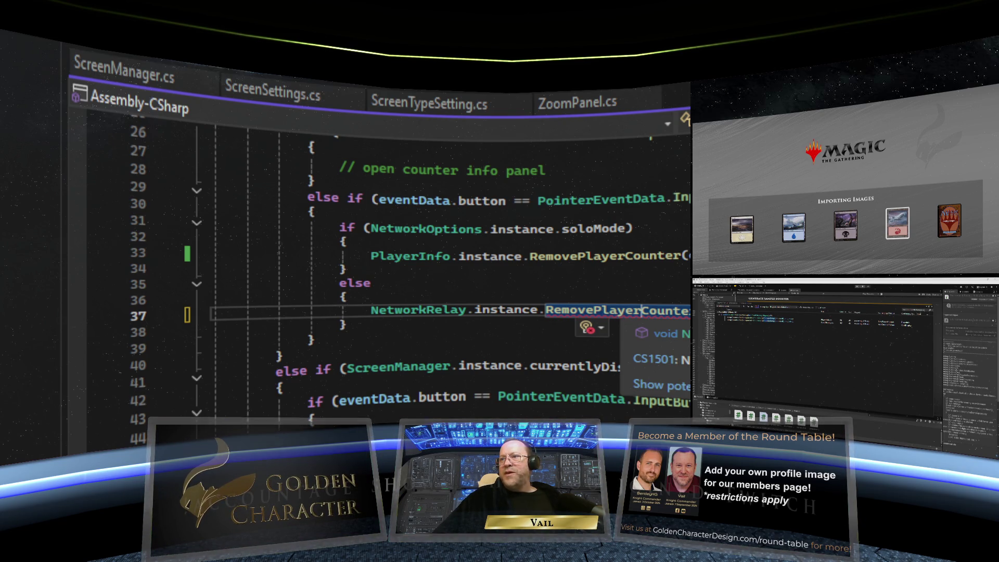
click(641, 310)
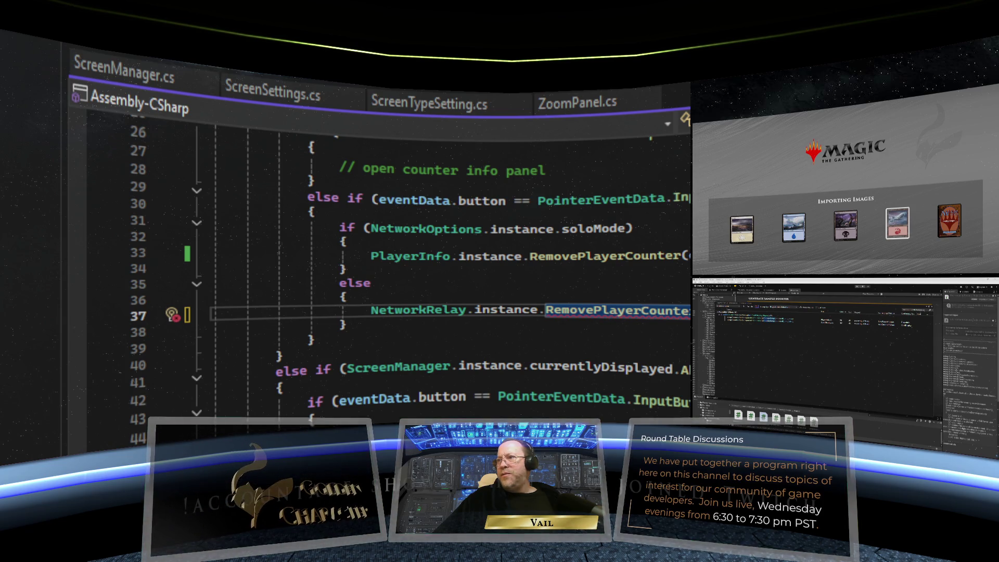
key(alt+Tab)
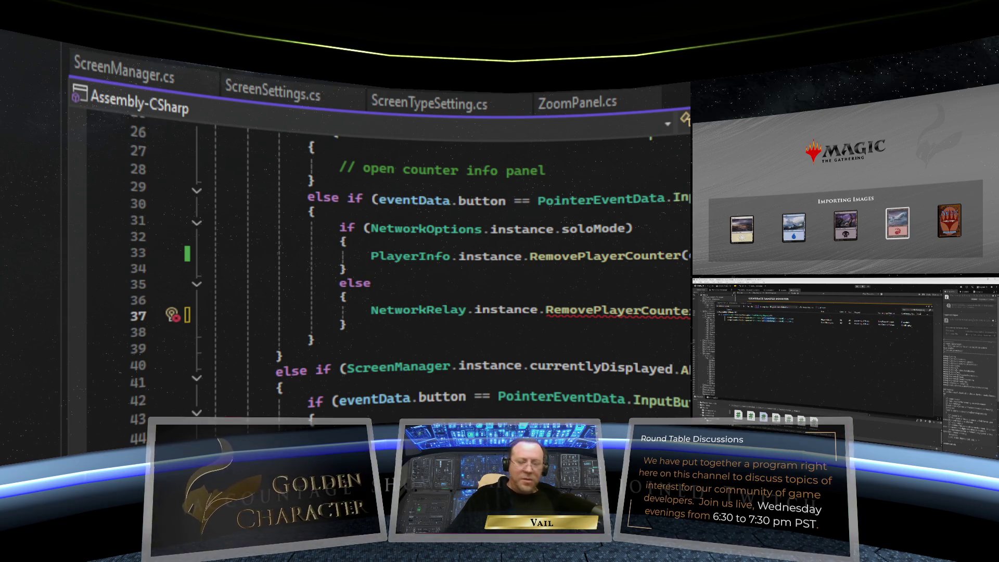
key(alt+Tab)
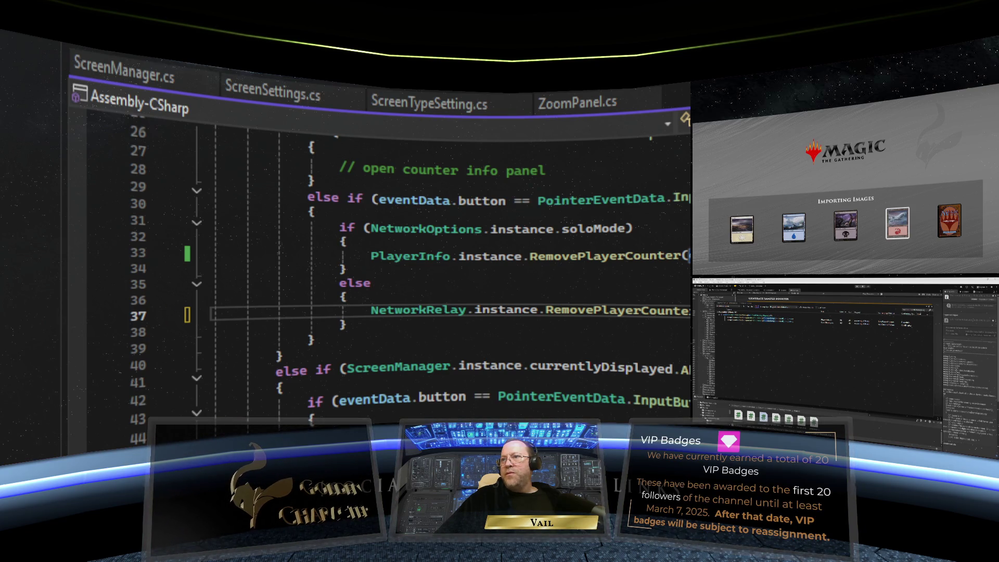
double_click(614, 310)
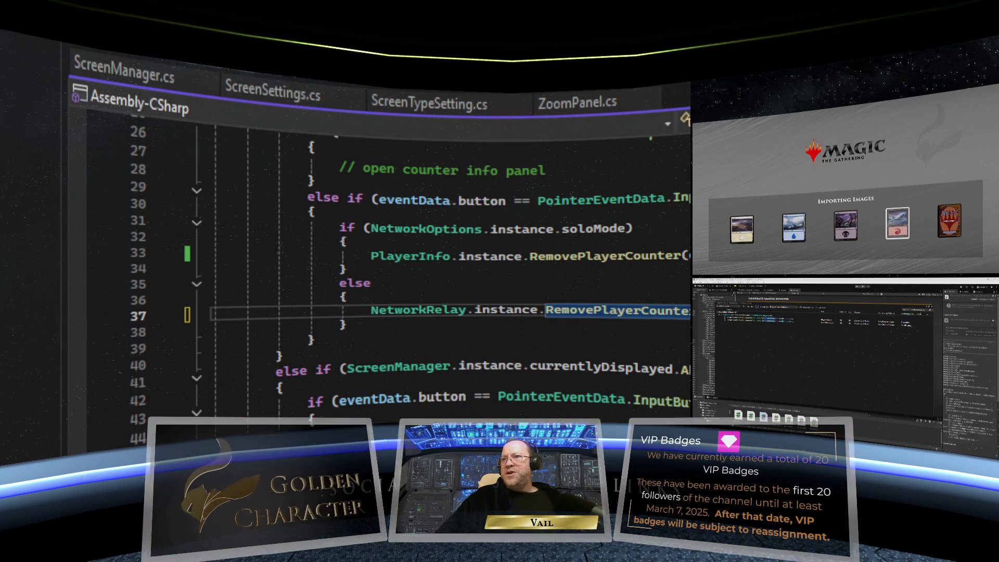
key(ctrl+Home)
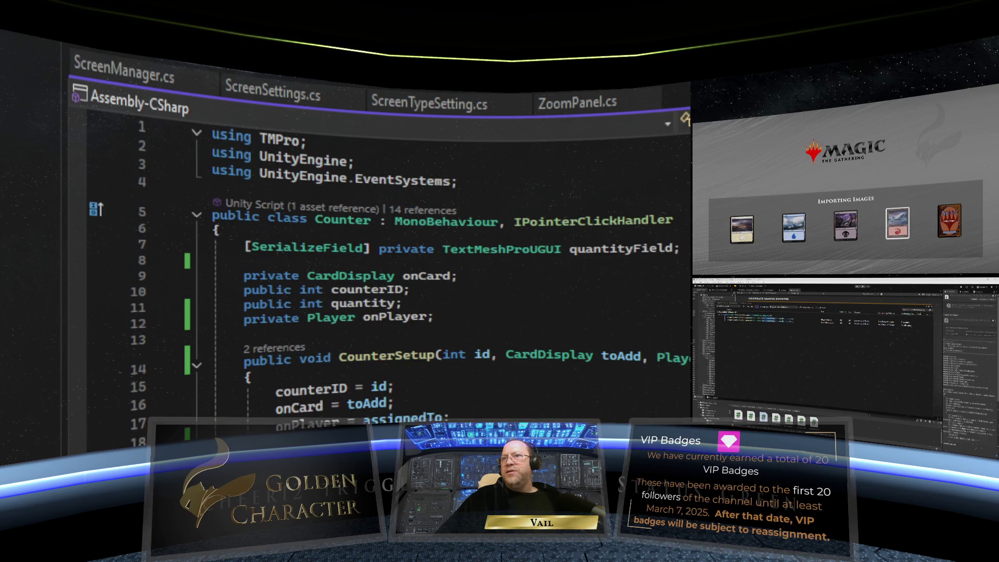
Step: Go back to the line 37 call and open the RemovePlayerCounterServerRpc definition
key(ctrl+minus)
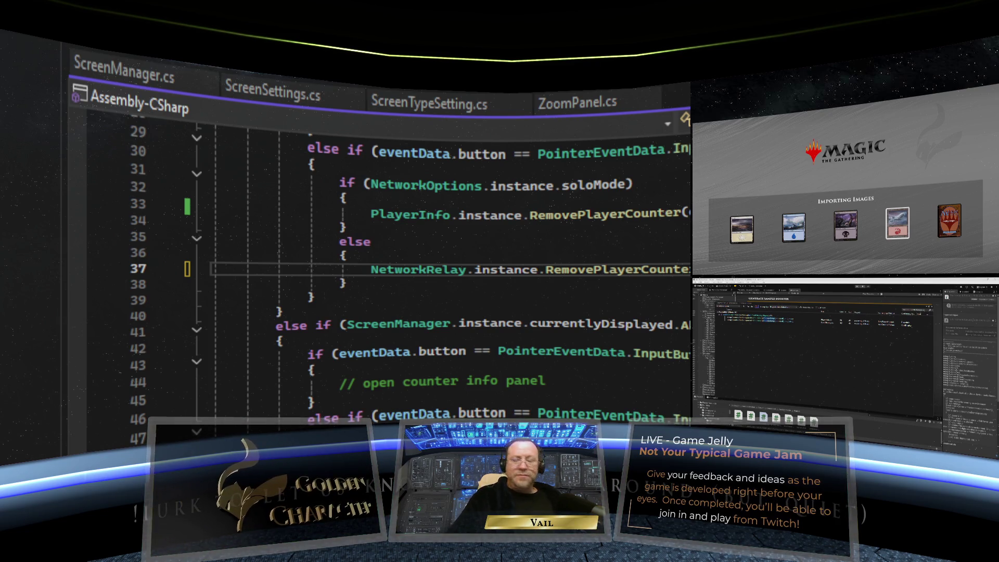
key(Down)
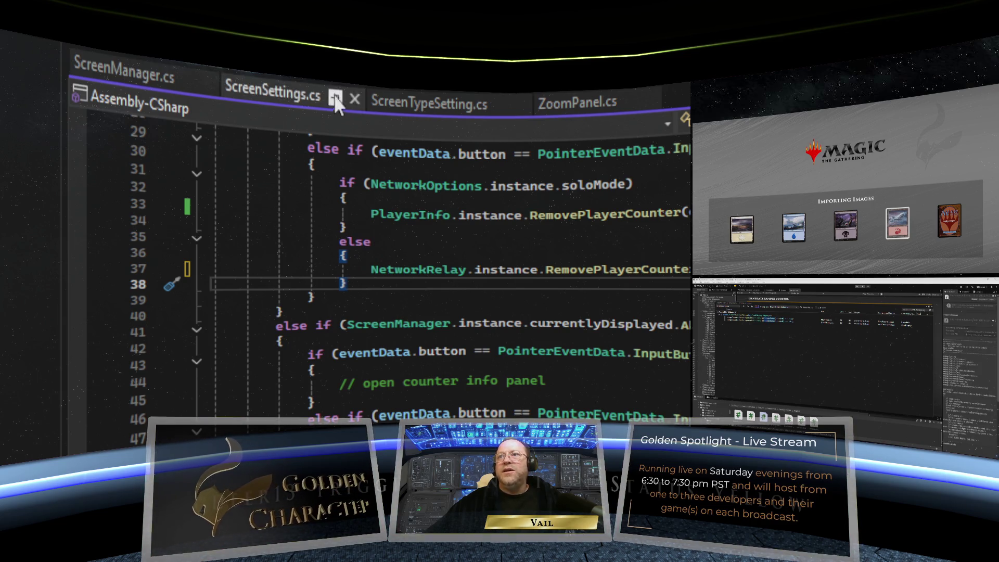
ctrl+click(594, 269)
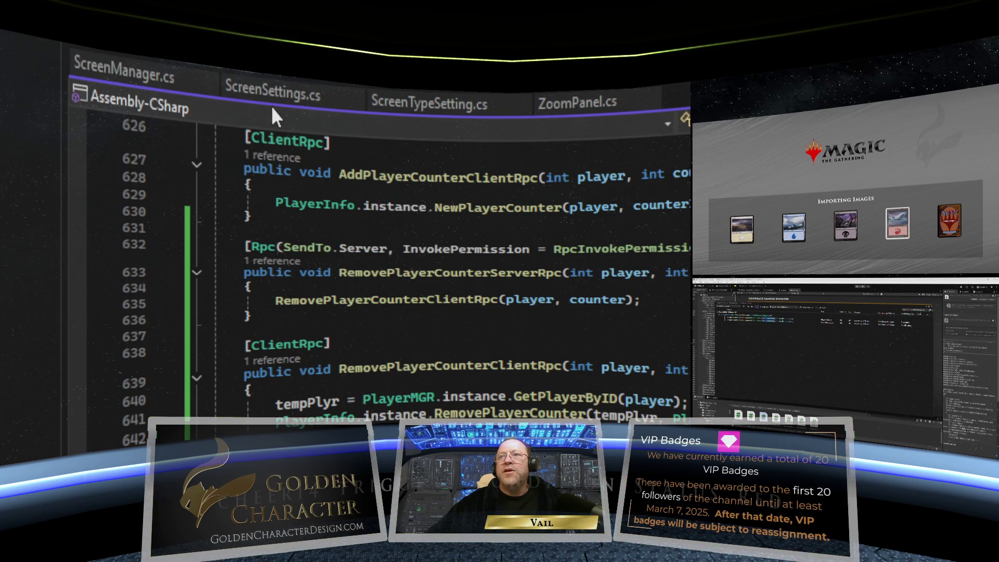
Step: Return to PlayerInfo.cs and locate the CounterSetup call to search its references
key(ctrl+minus)
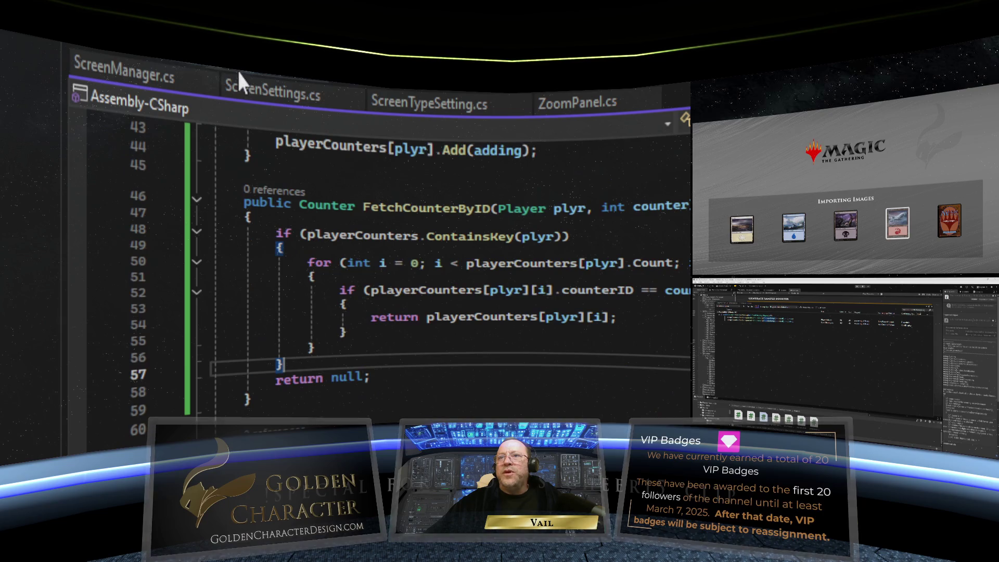
scroll(614, 351, down, 3)
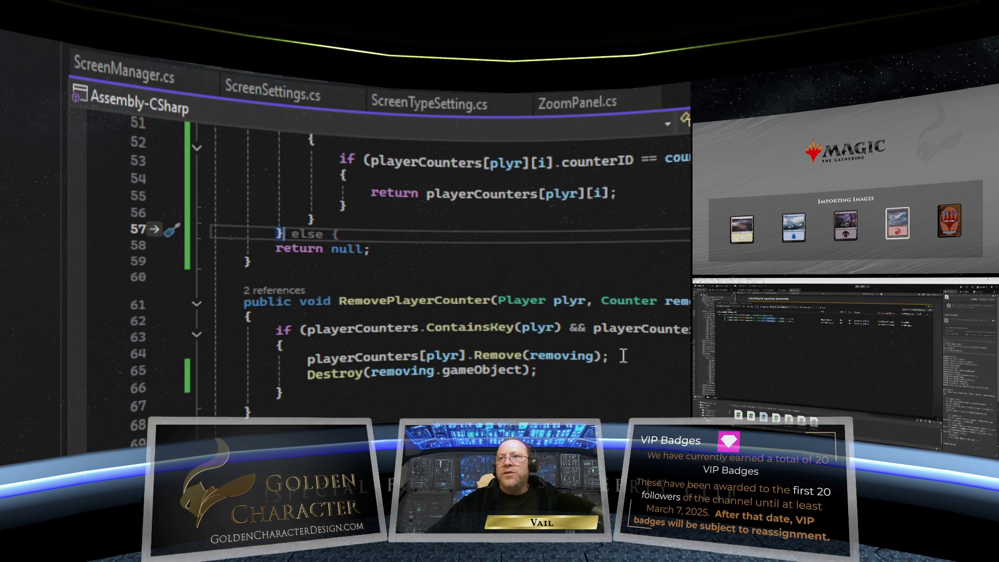
scroll(673, 359, down, 3)
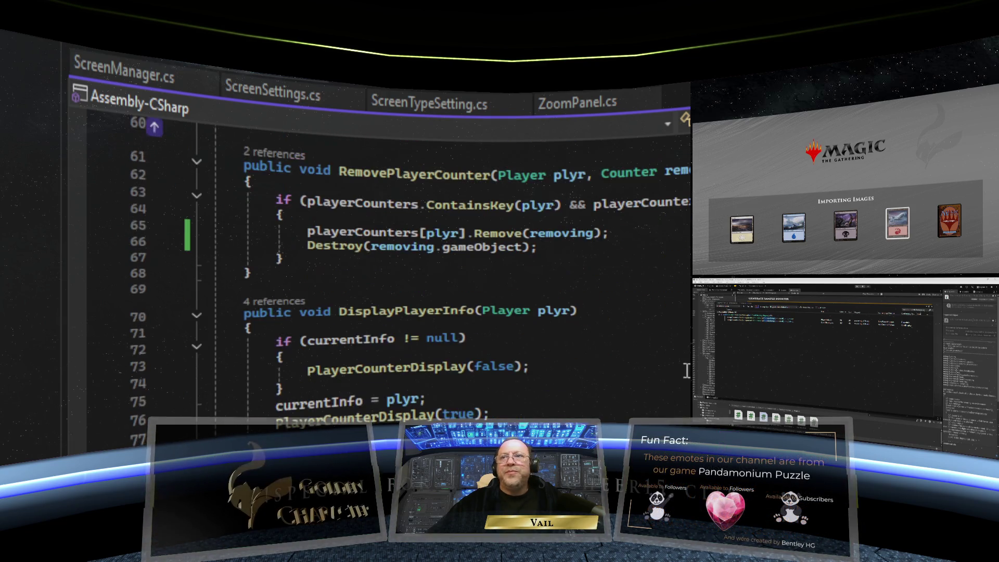
scroll(673, 359, up, 2)
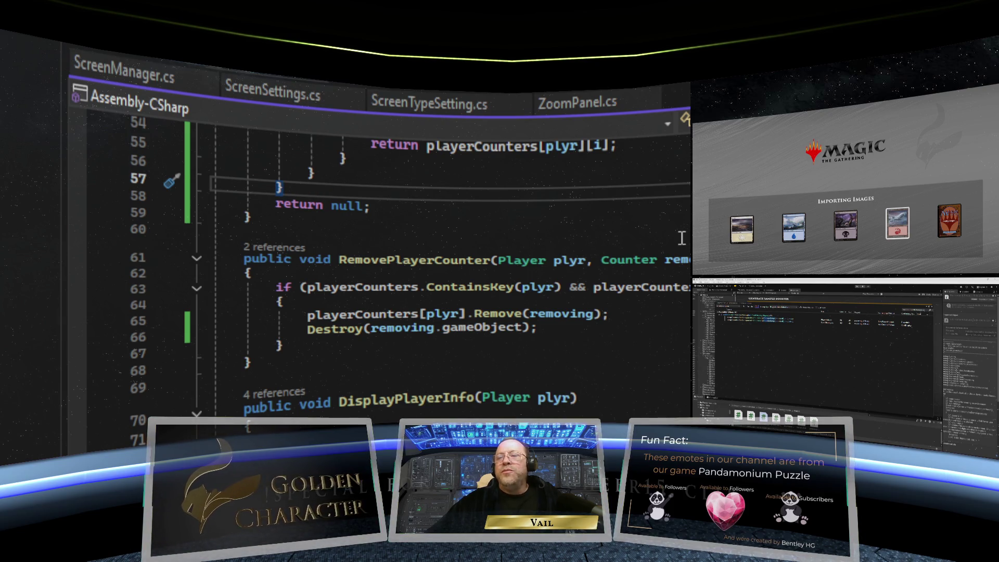
scroll(680, 237, up, 9)
scroll(681, 237, up, 8)
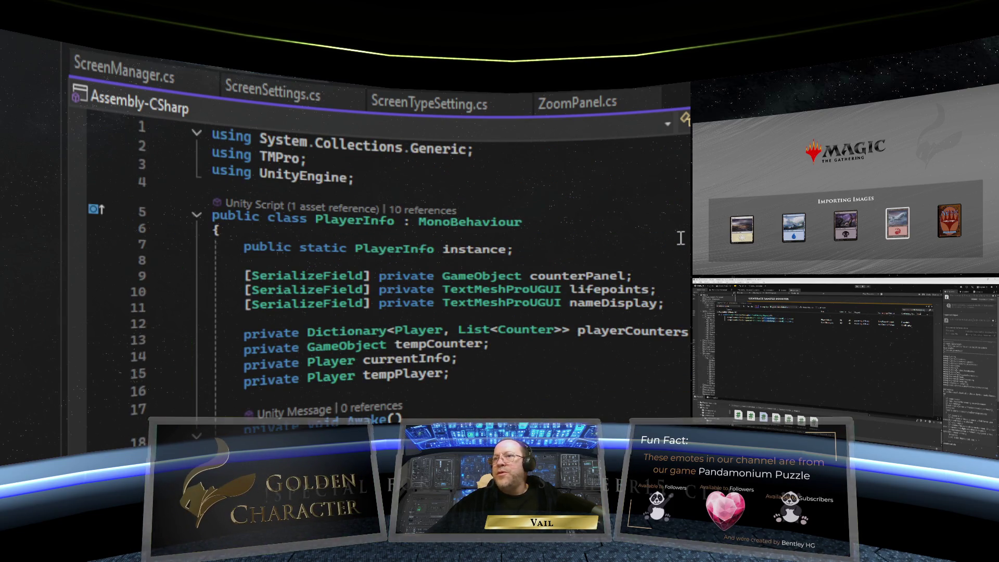
scroll(681, 238, down, 8)
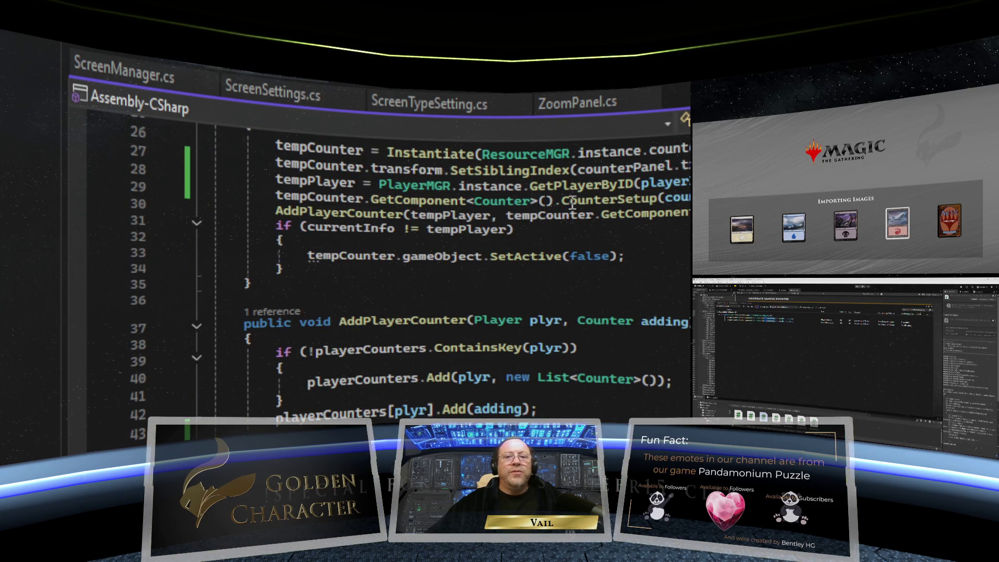
mouse_move(572, 203)
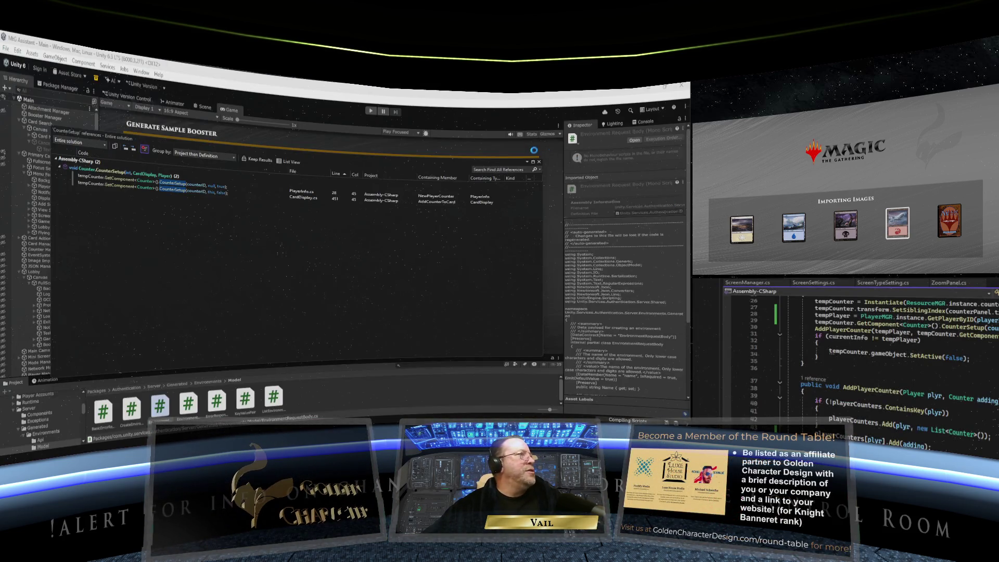
Step: Maximize the Game view, enter play mode, and continue past the Welcome screen to load the catalog
click(540, 163)
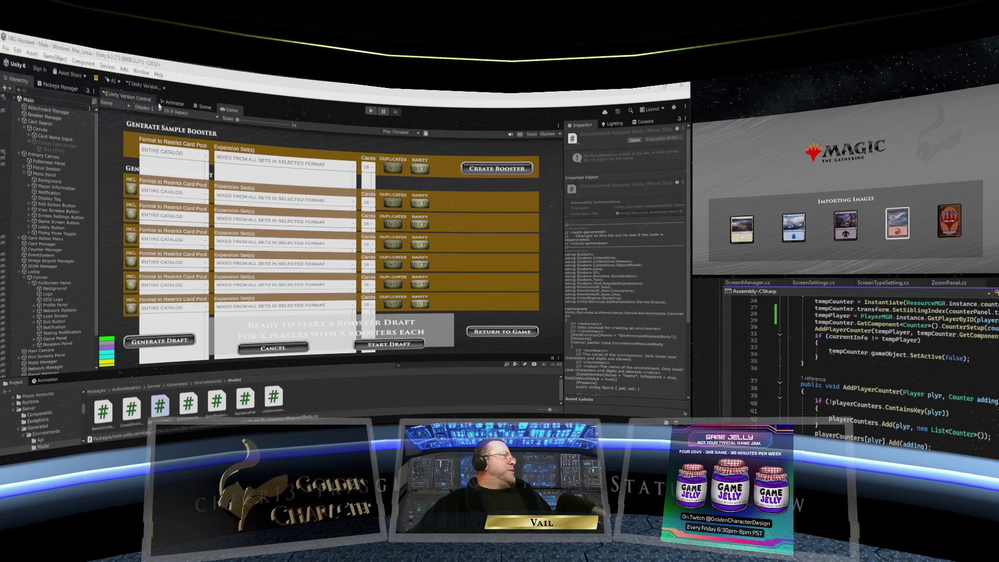
right_click(235, 135)
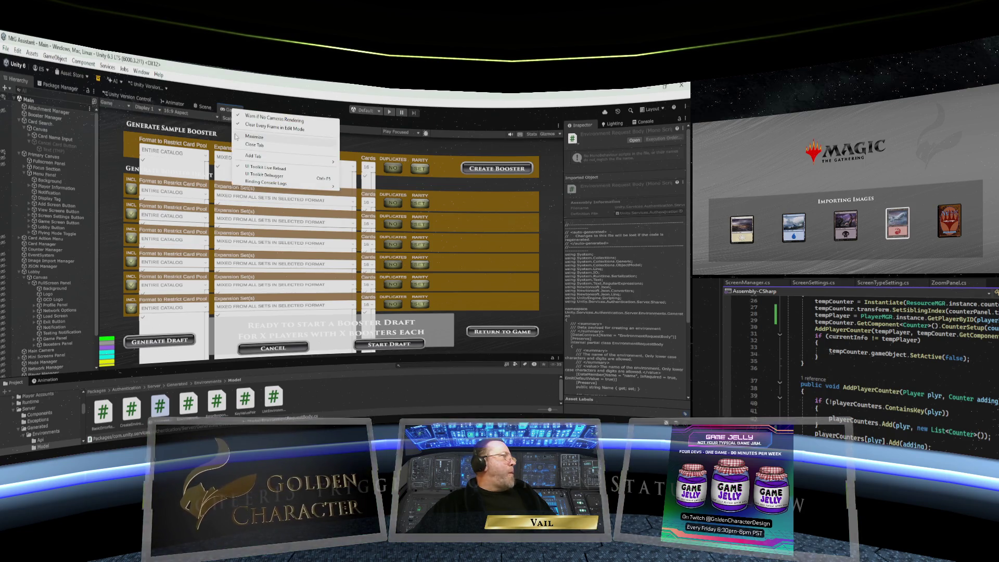
click(259, 143)
click(386, 112)
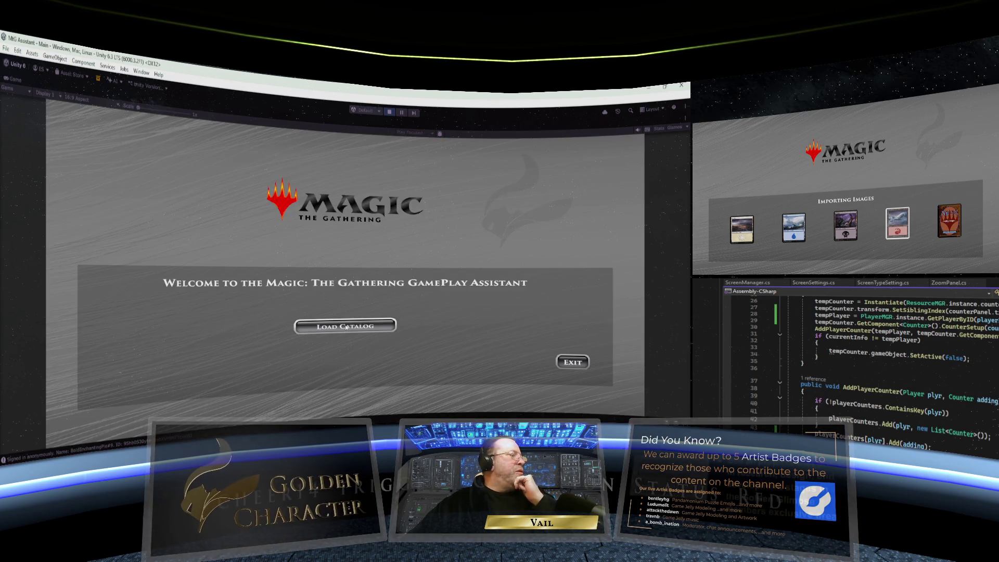
click(346, 327)
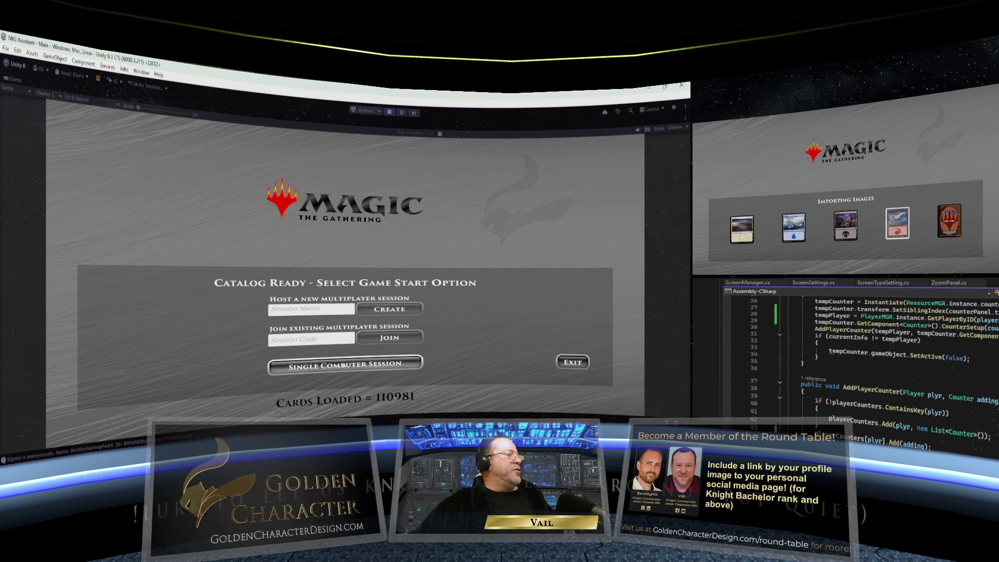
Step: Start a single-computer session, creating and joining with a new player profile
click(344, 365)
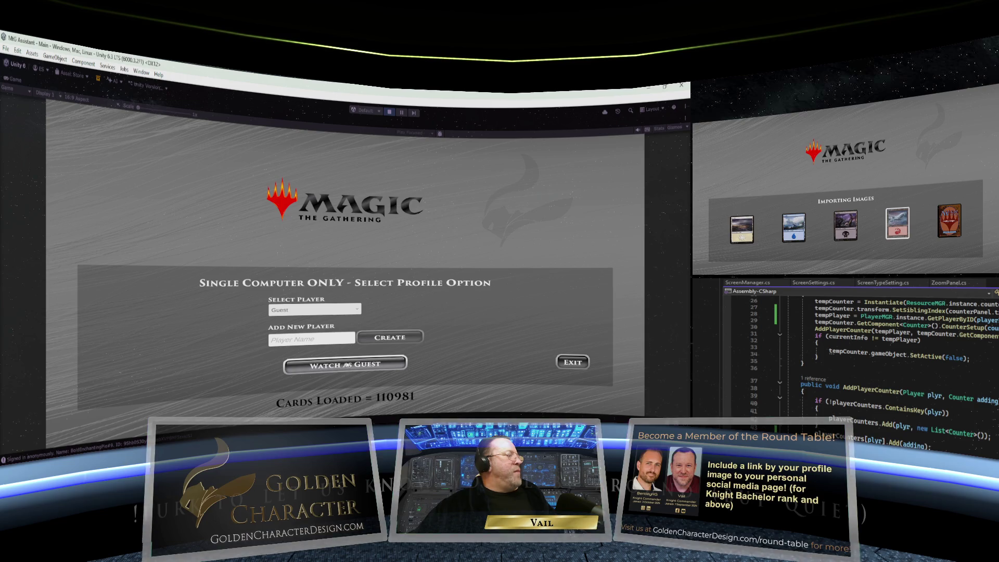
click(328, 339)
text(Vai)
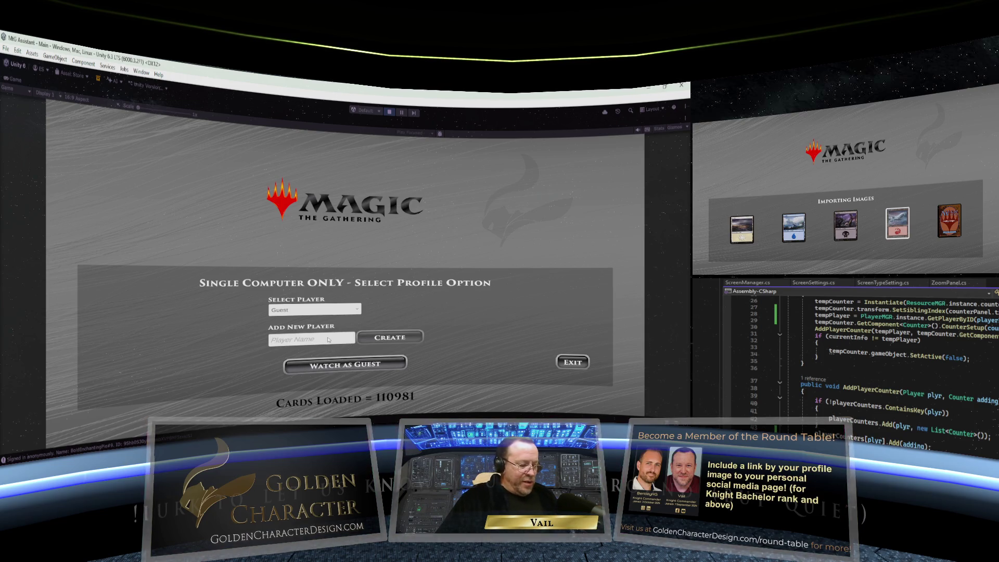
text(l)
click(389, 337)
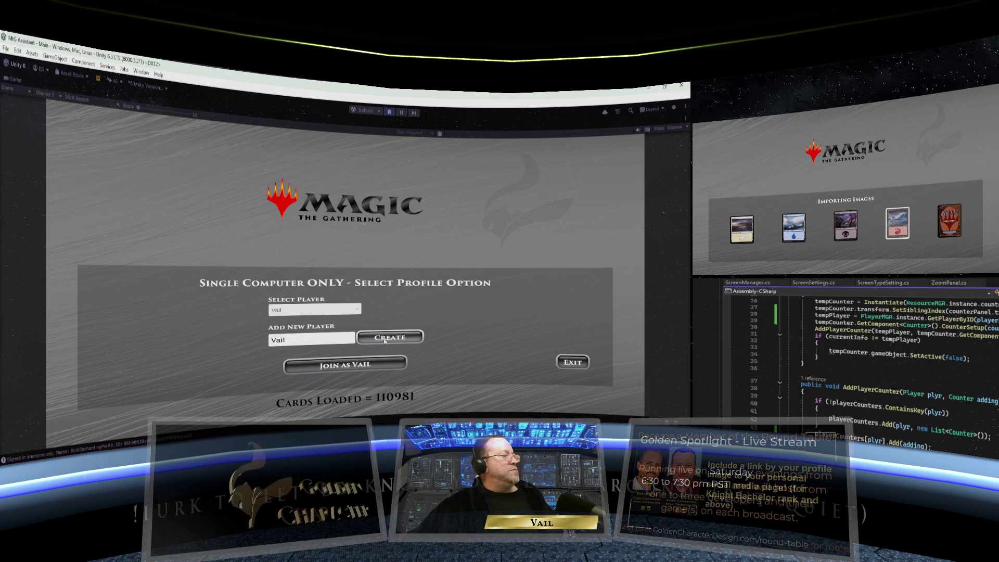
click(366, 366)
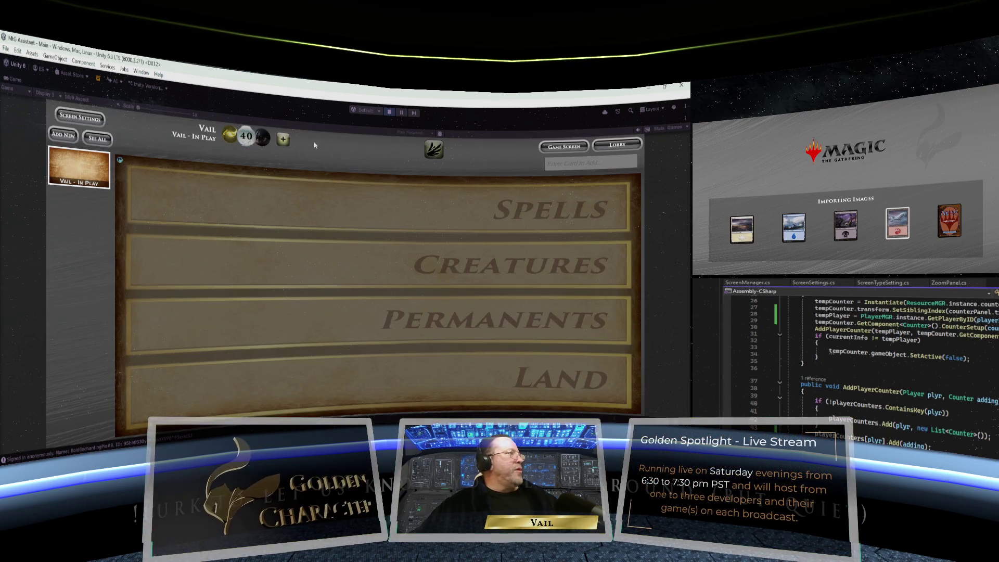
Step: Add and remove green star counters beside the life total, then stop play mode
click(285, 141)
click(297, 142)
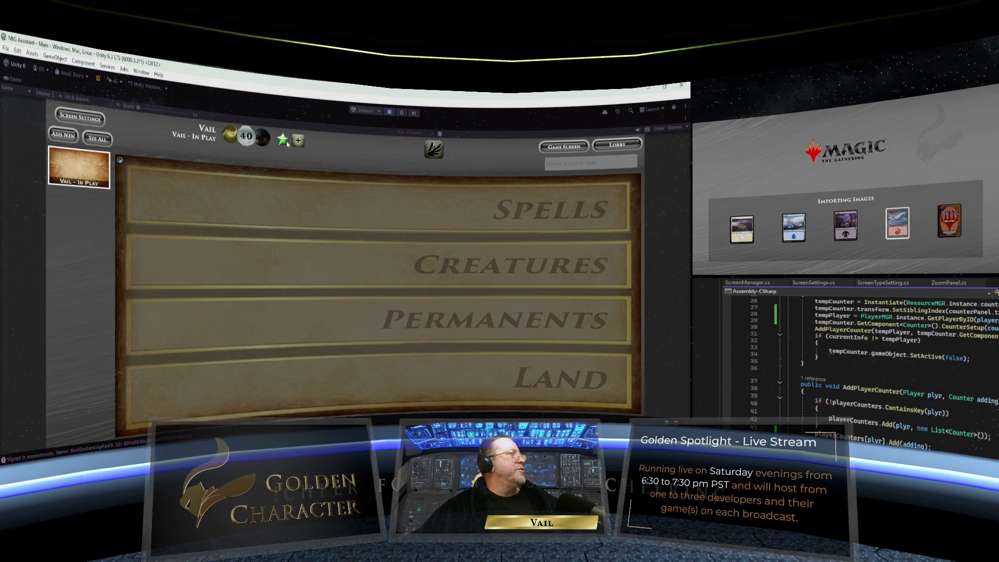
click(313, 142)
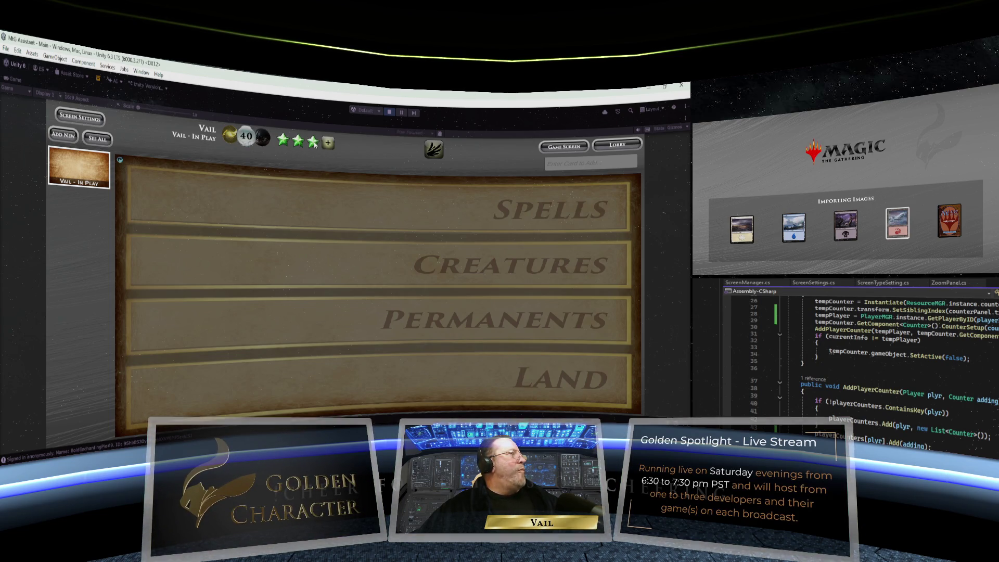
right_click(308, 142)
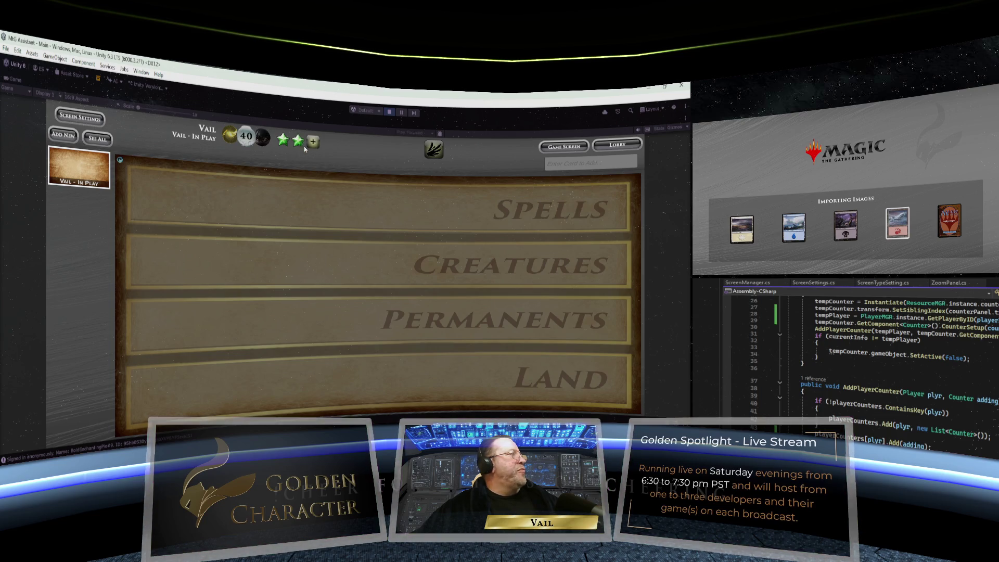
click(313, 142)
right_click(312, 144)
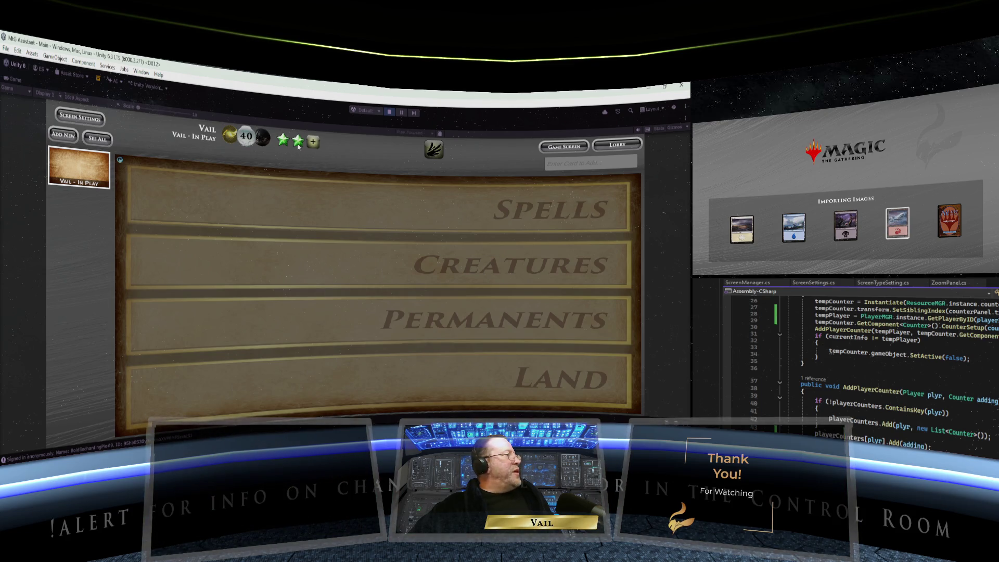
click(298, 144)
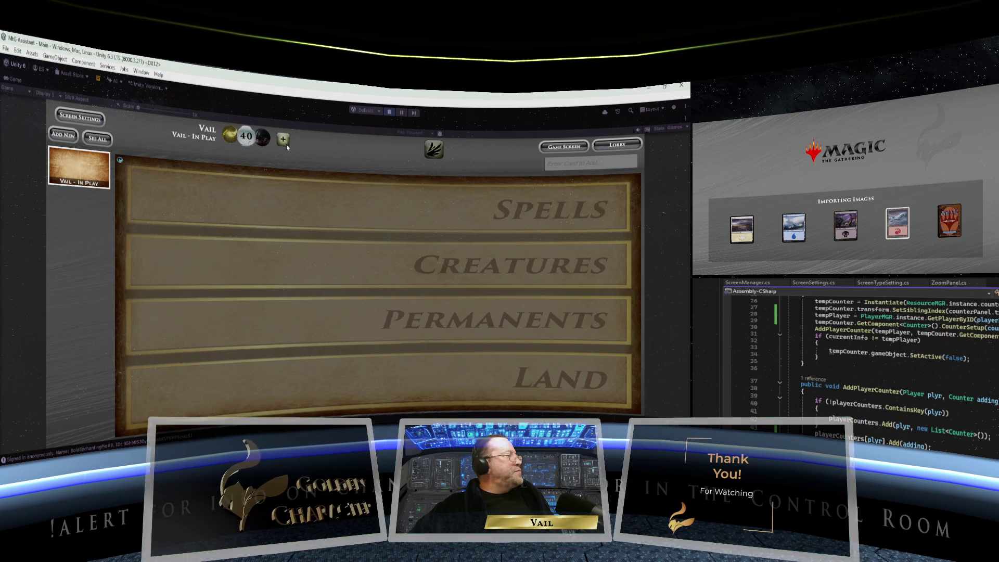
click(298, 141)
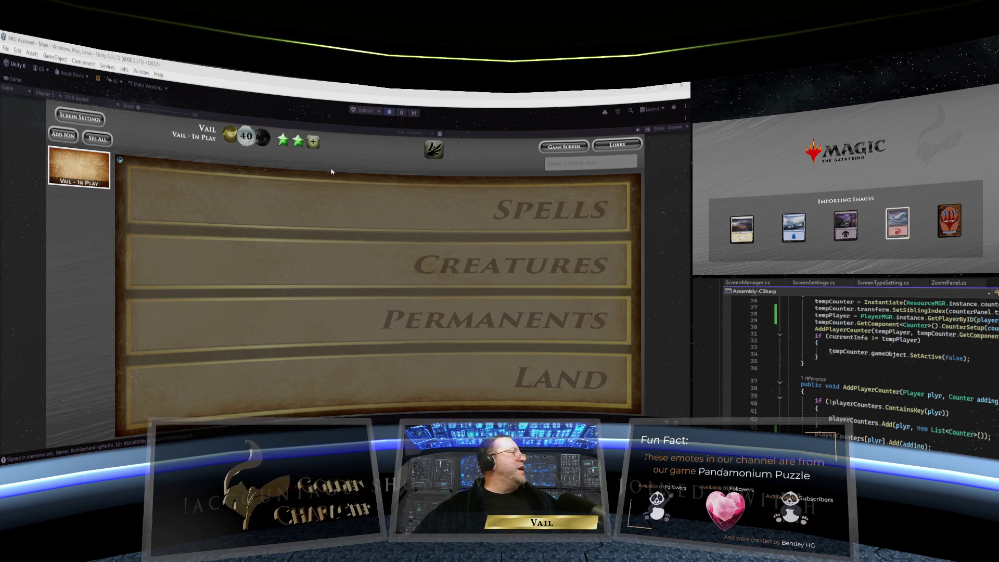
click(388, 113)
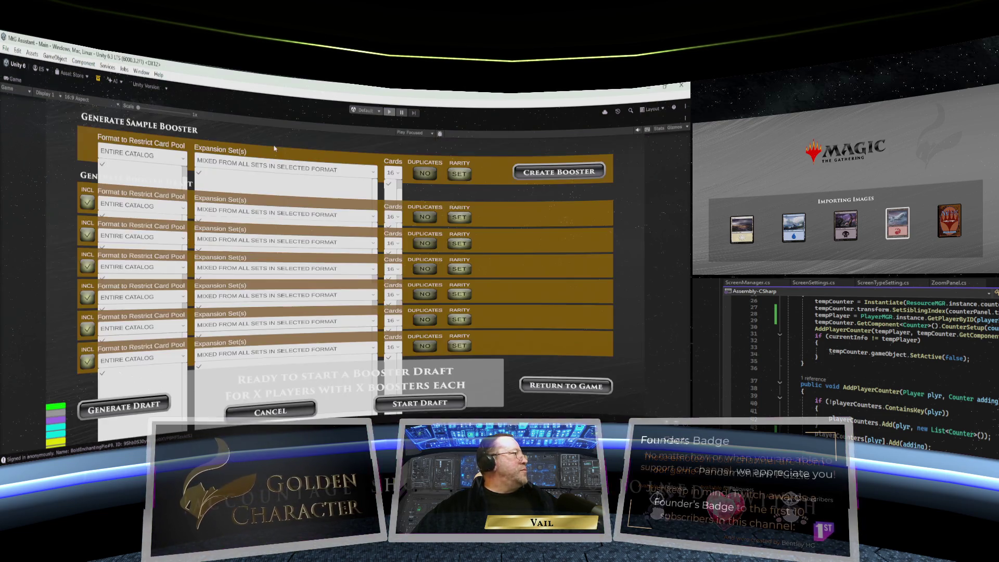
Step: Restore the normal editor layout and open the Prefab folder in the Project panel
right_click(19, 83)
click(39, 115)
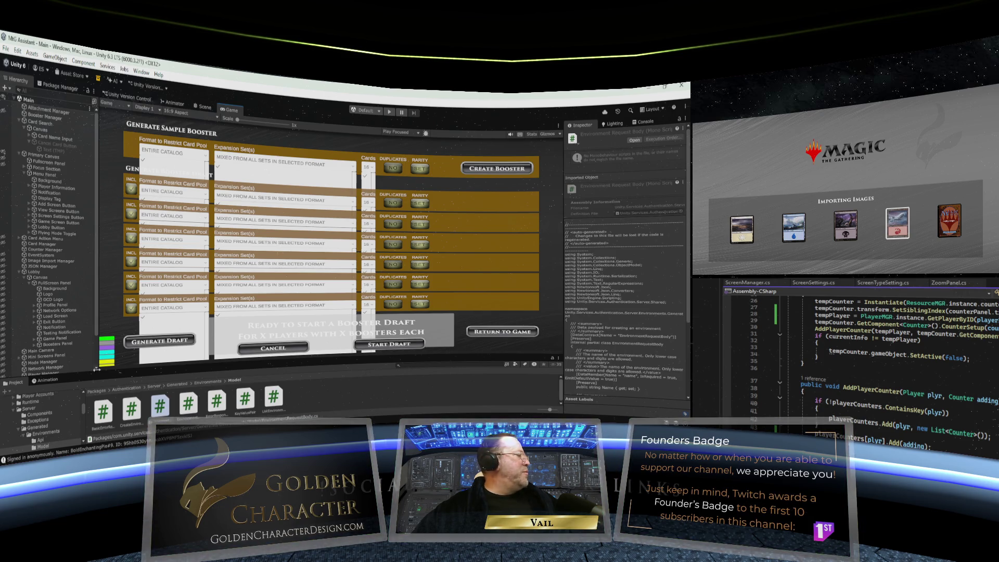
click(15, 409)
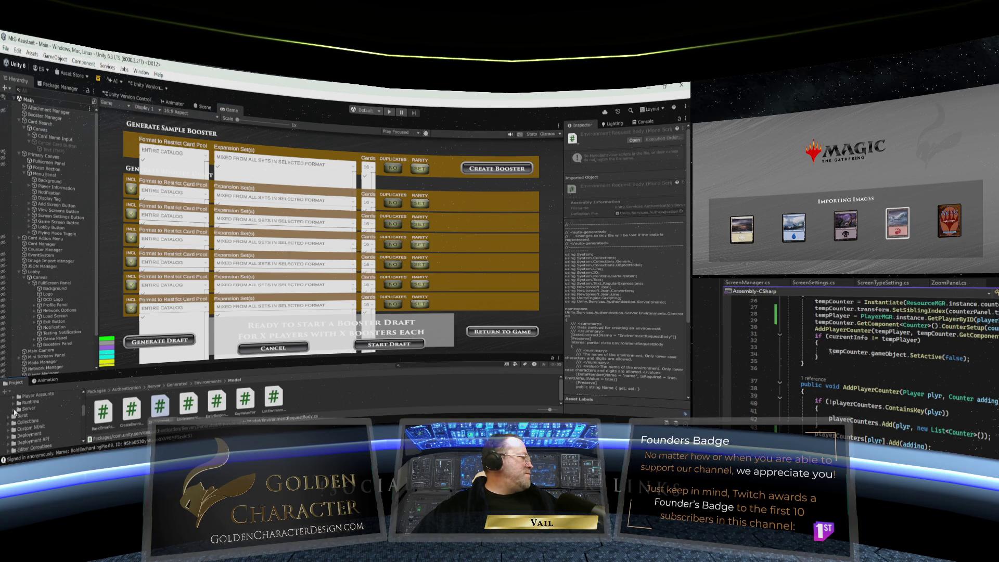
scroll(35, 406, up, 3)
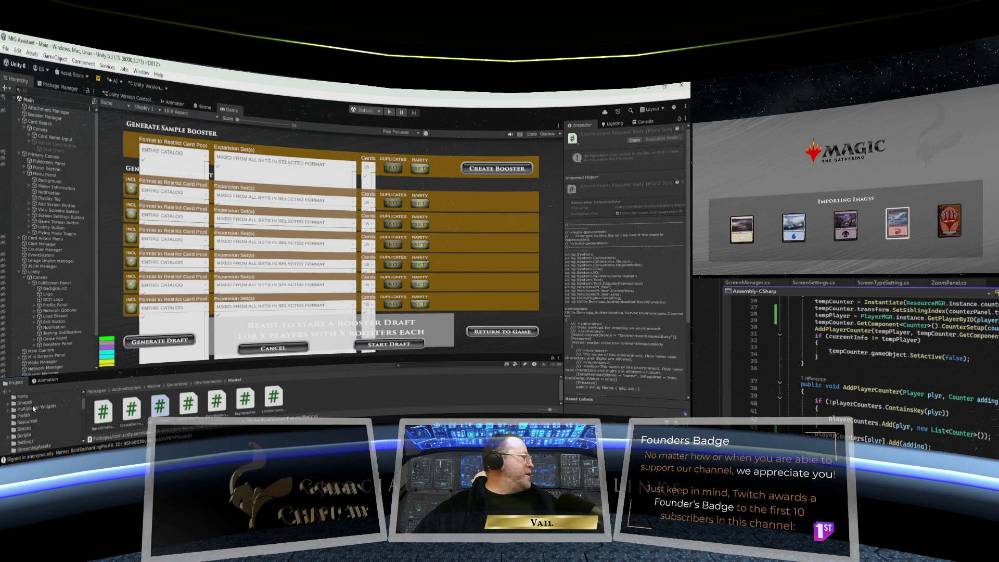
click(22, 416)
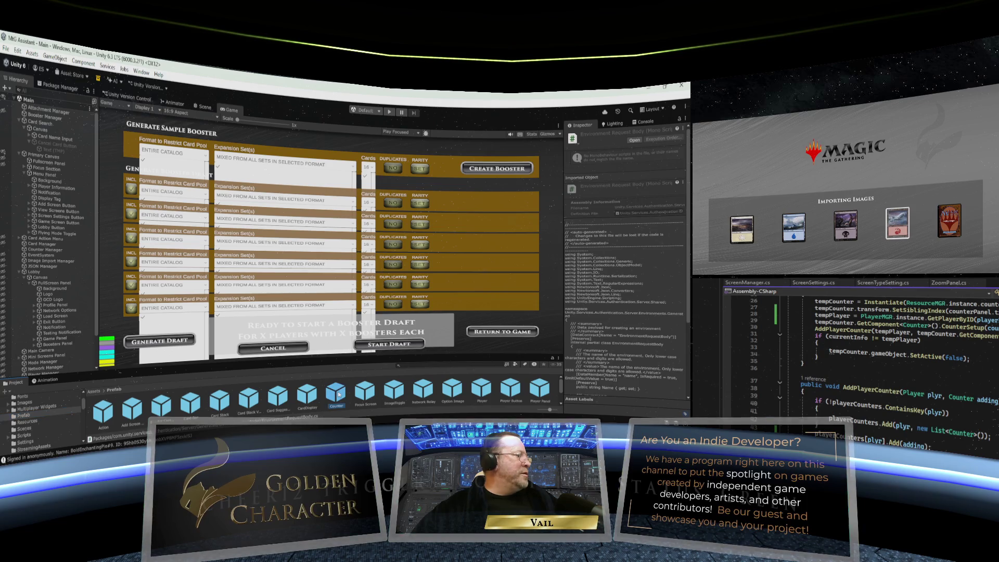
Step: Inspect the Counter prefab's Text (TMP) child and root components, then return to the Main scene
double_click(336, 394)
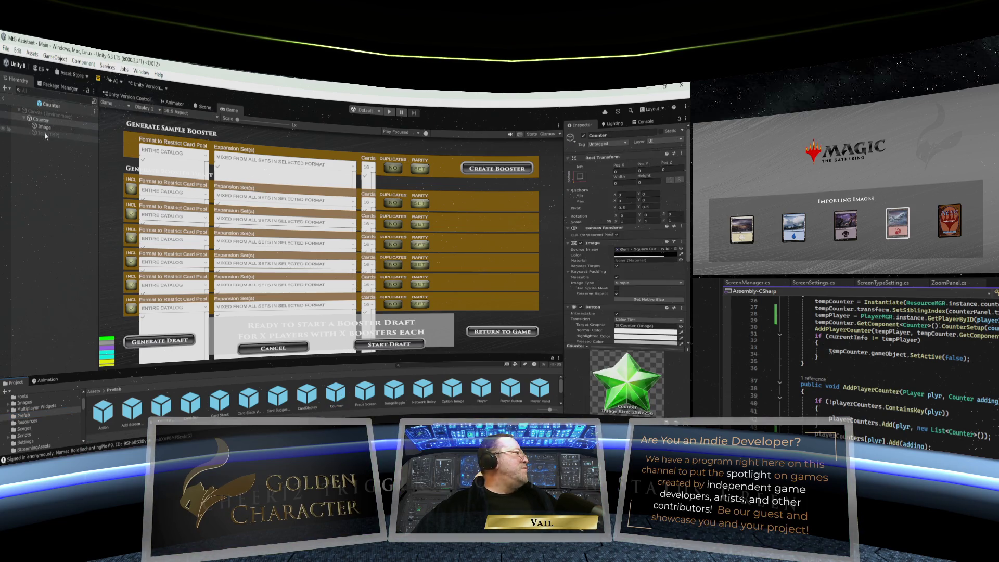
click(45, 133)
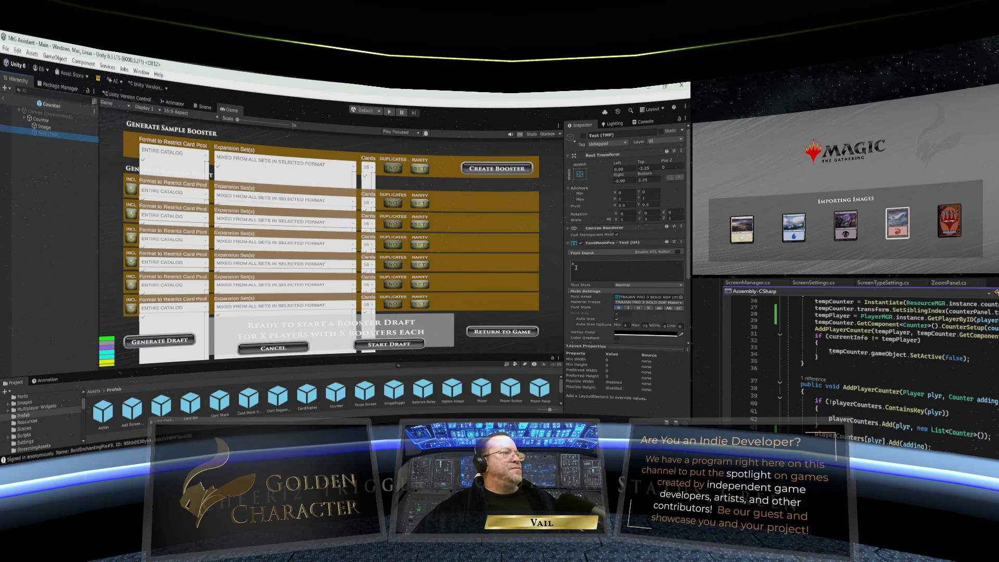
click(201, 108)
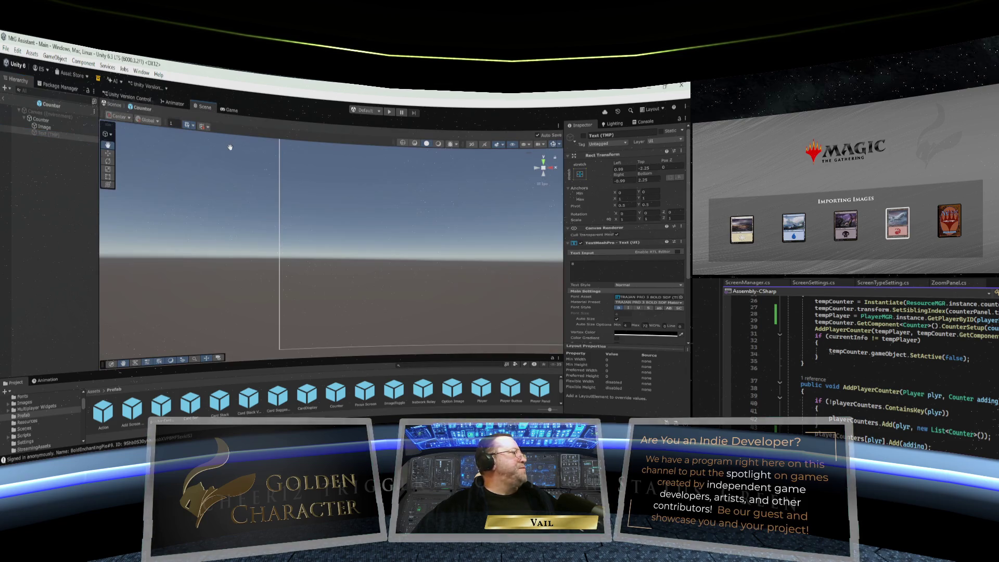
click(51, 123)
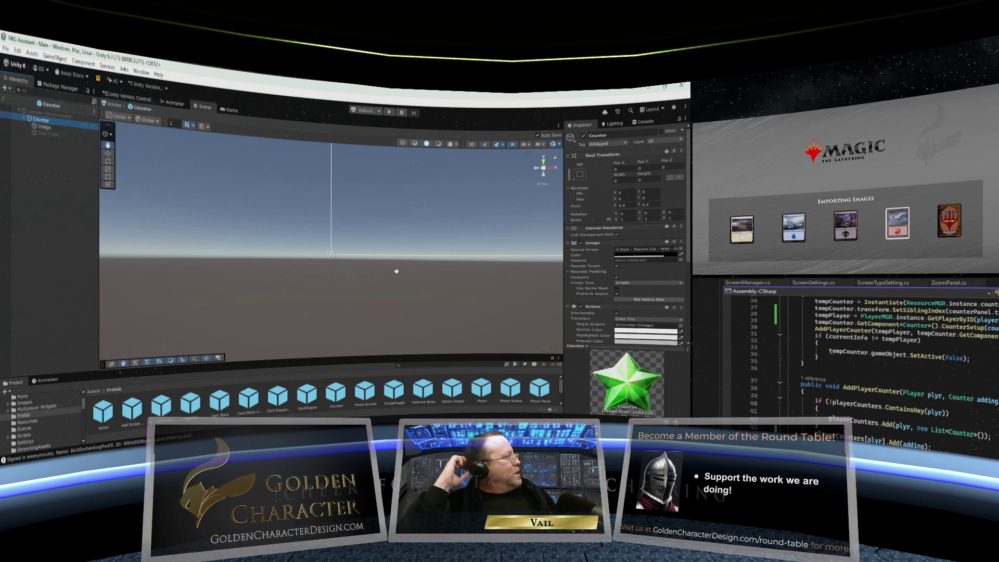
click(5, 102)
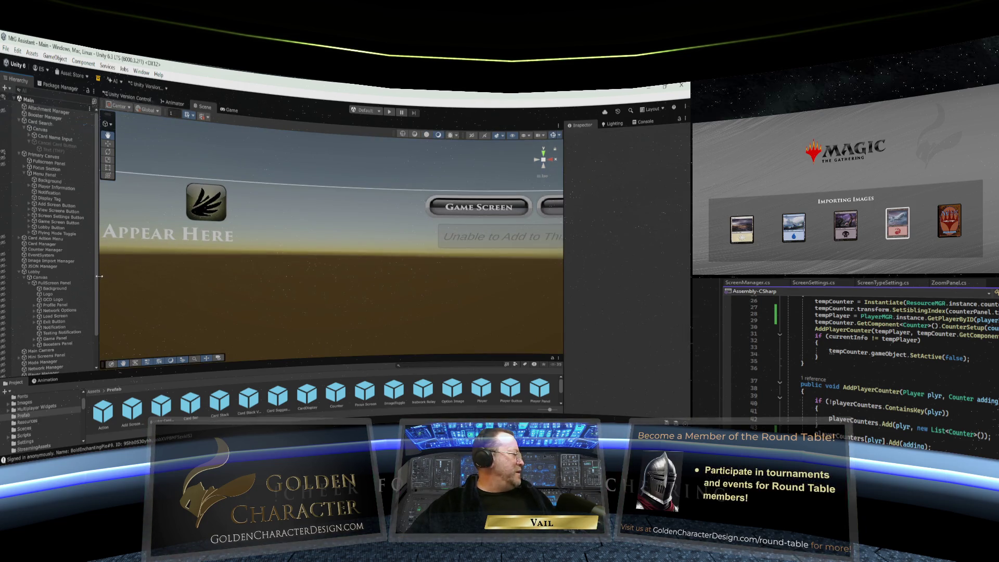
Step: Place a Counter instance into the scene and reset its Rect Transform
click(19, 154)
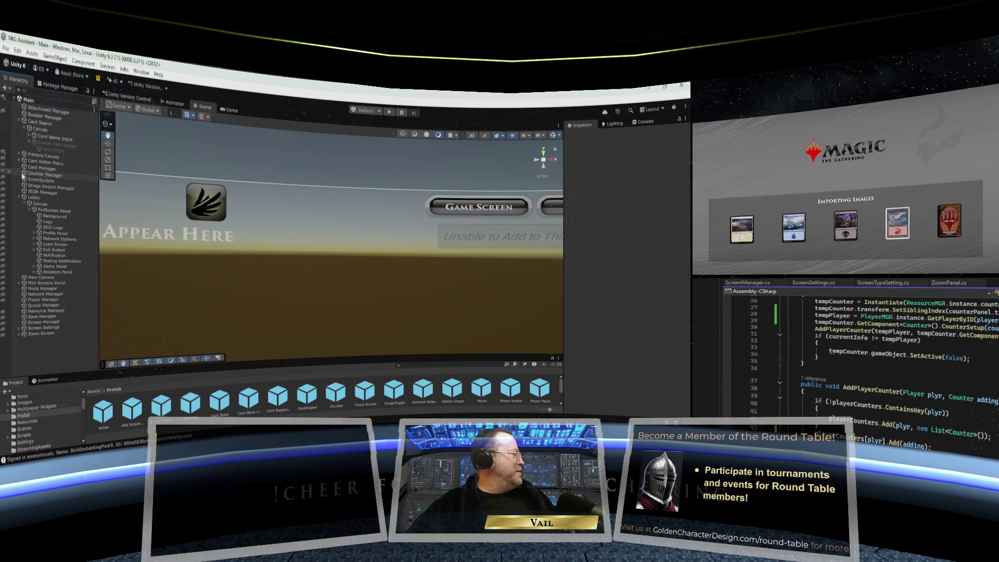
click(19, 197)
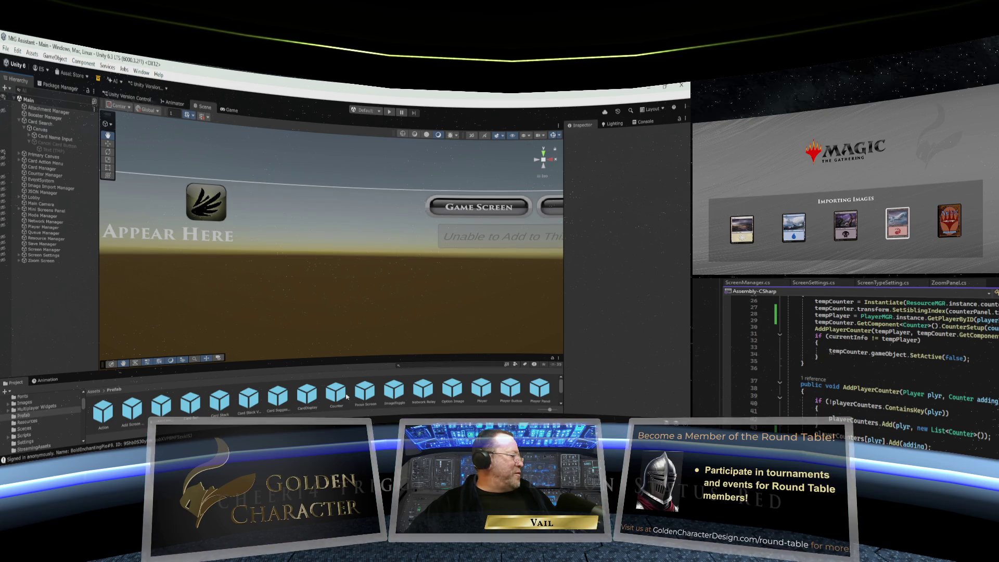
drag(37, 300, 37, 268)
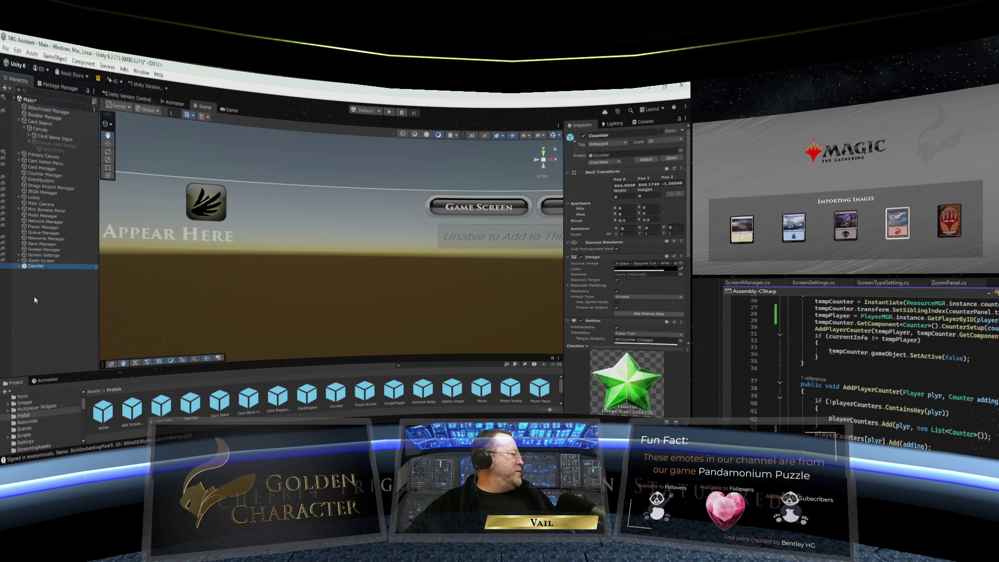
double_click(38, 266)
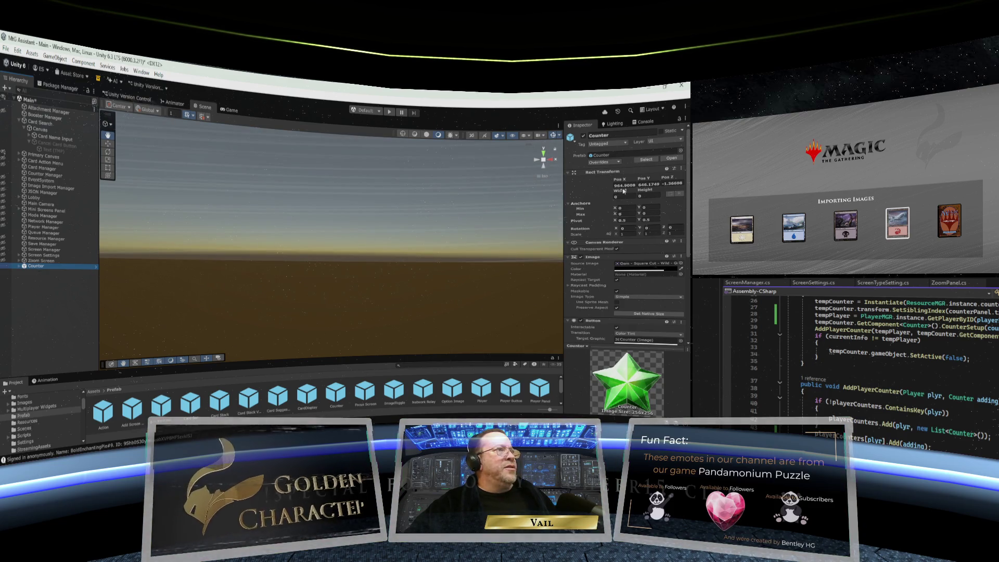
click(680, 169)
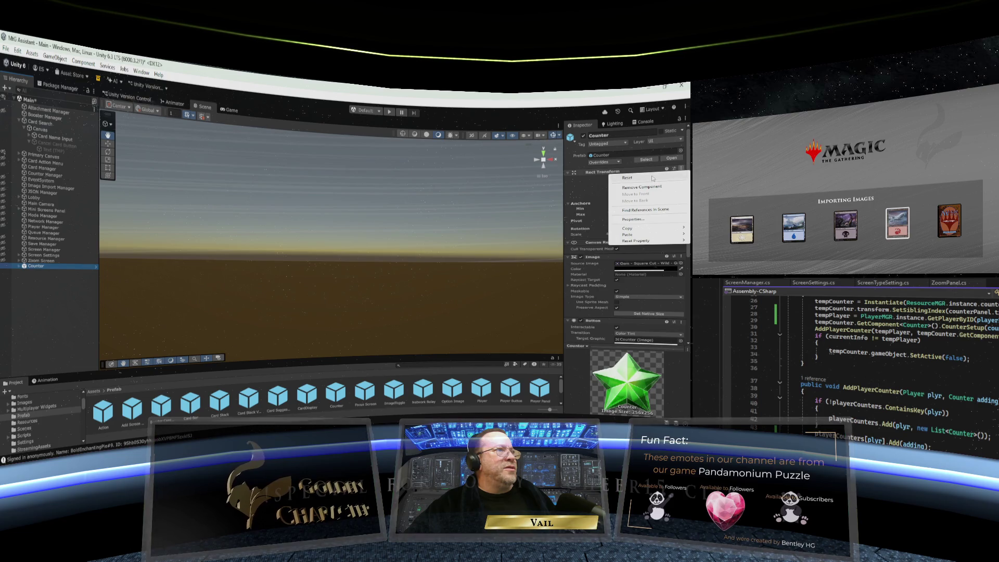
click(627, 177)
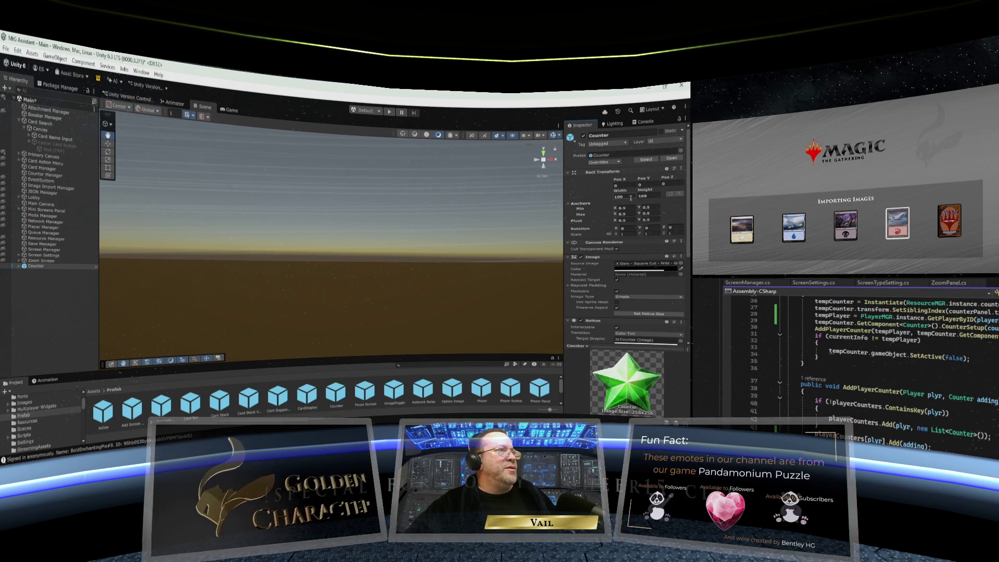
Step: Select, expand and frame the Counter instance, then delete it
click(49, 266)
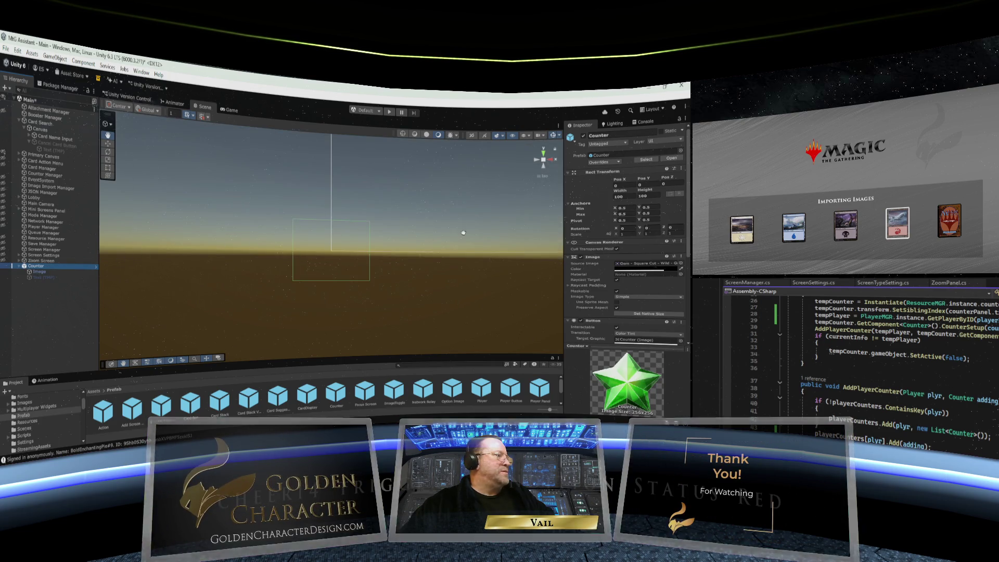
click(19, 266)
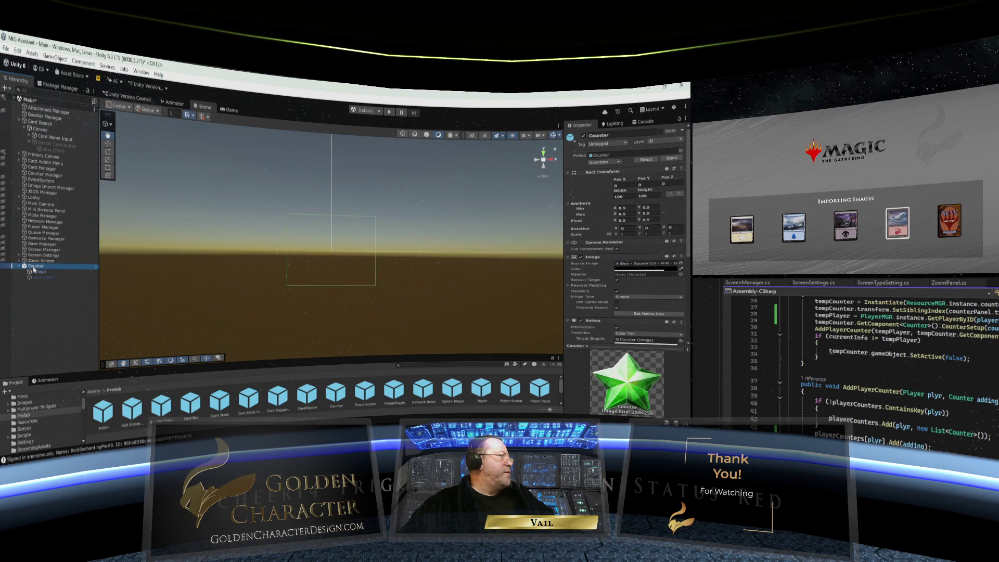
key(f)
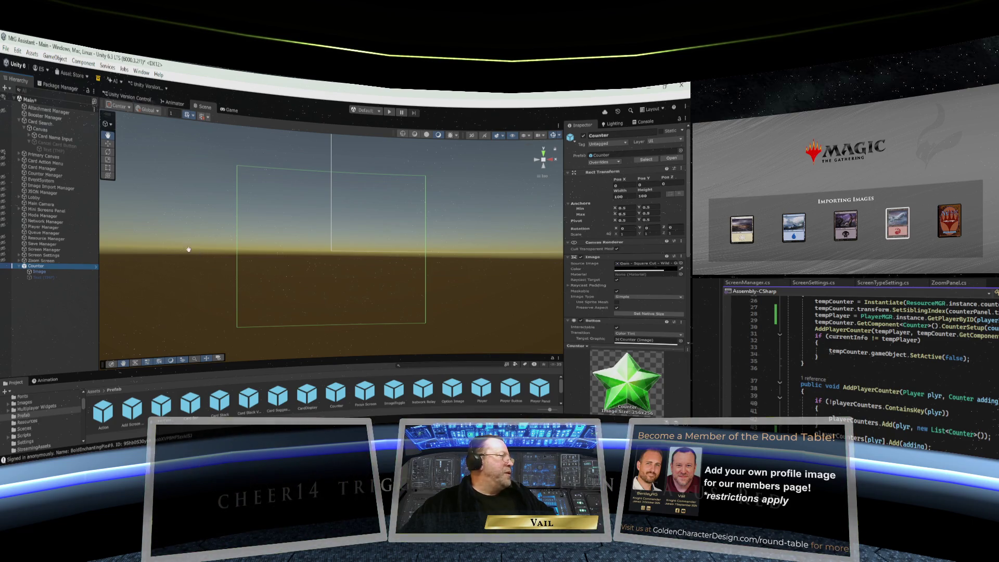
mouse_move(28, 269)
mouse_down()
mouse_move(44, 274)
mouse_move(23, 269)
mouse_up()
key(Delete)
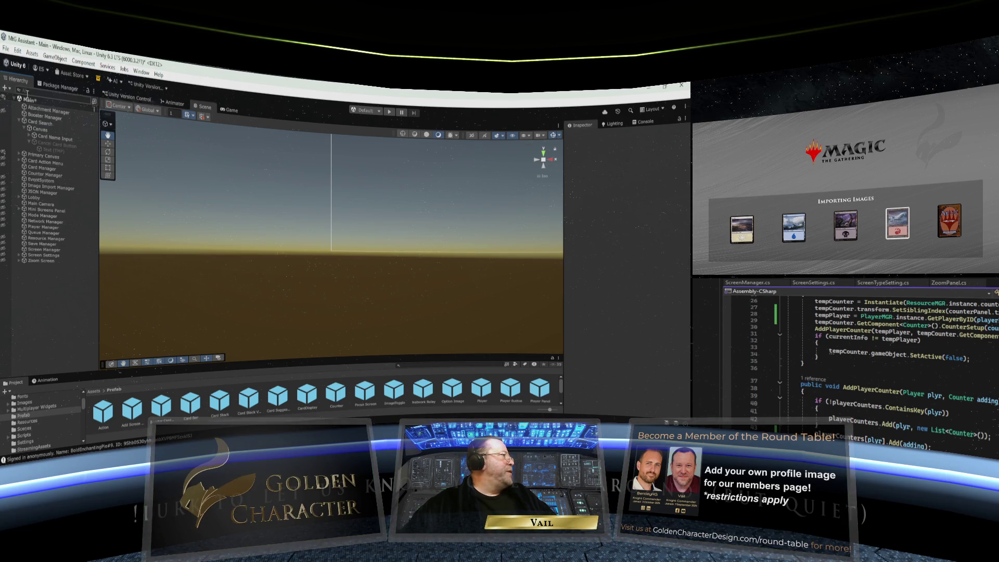
Step: Enter play mode from the Game view and review the Counter script while the catalog loads
click(231, 111)
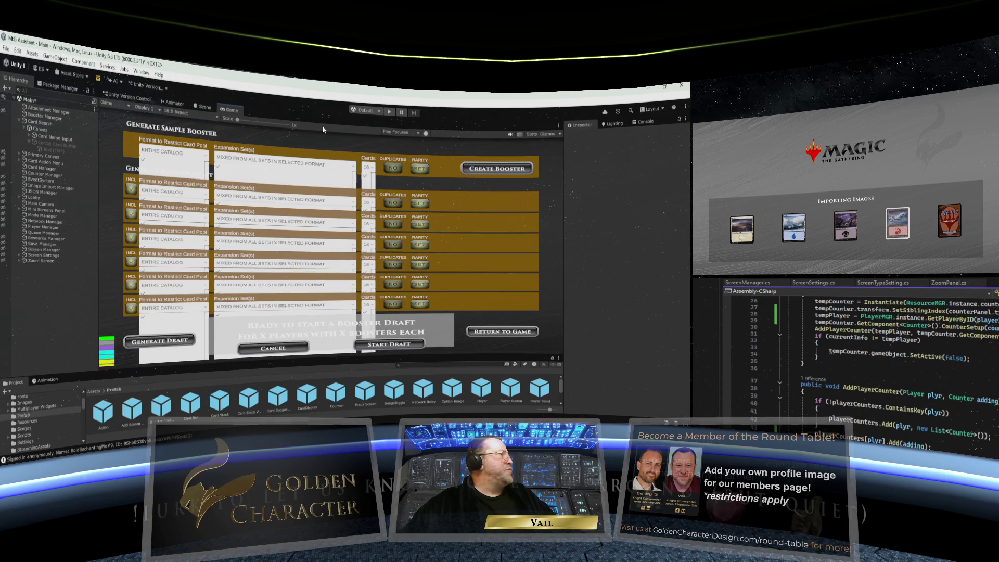
click(390, 113)
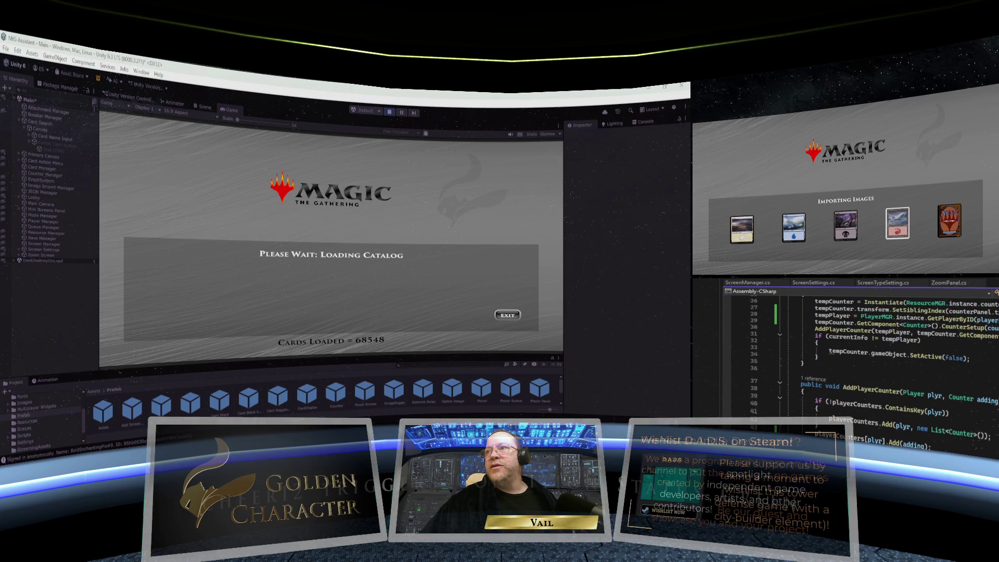
key(F12)
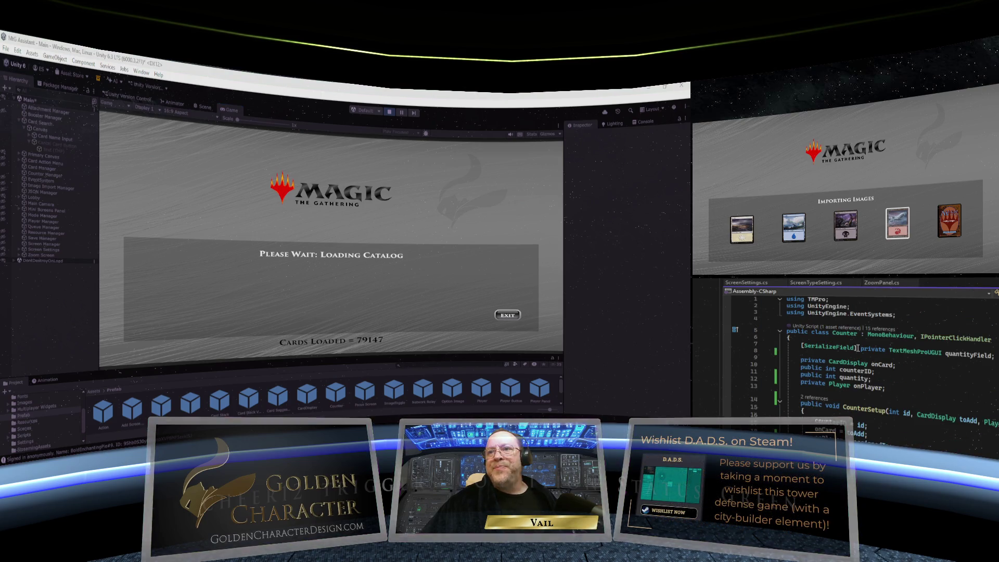
scroll(872, 382, down, 8)
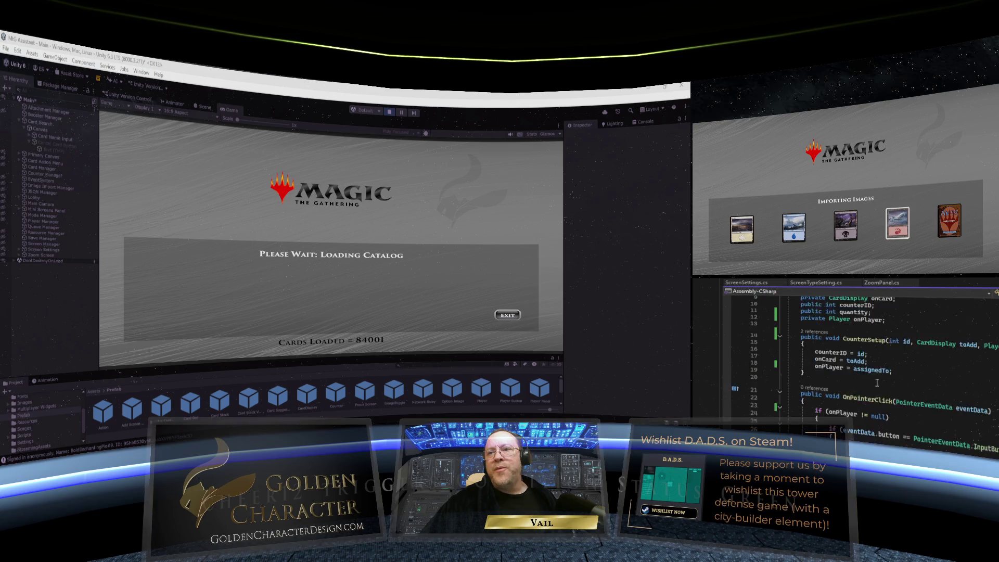
click(877, 383)
scroll(877, 383, up, 8)
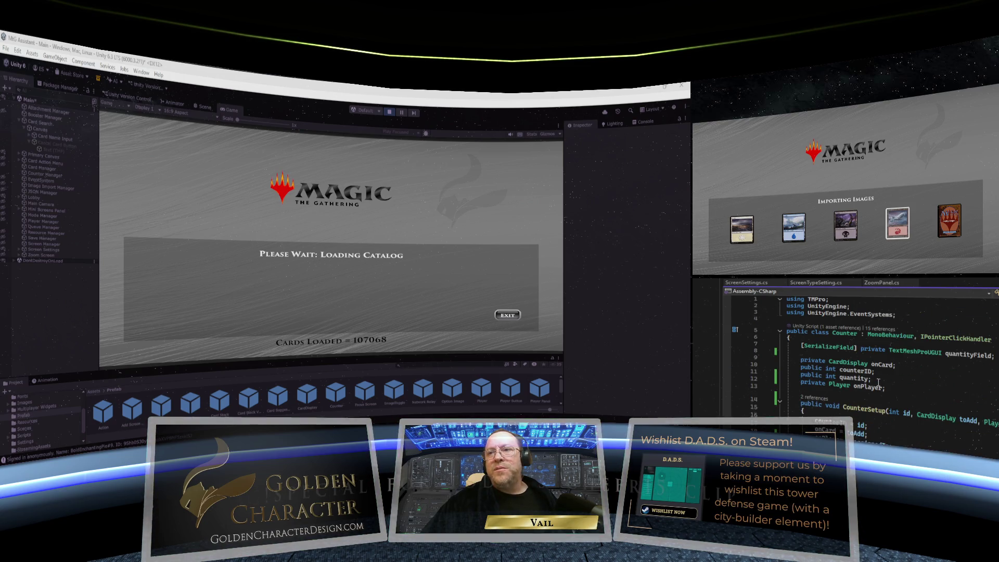
scroll(878, 382, down, 3)
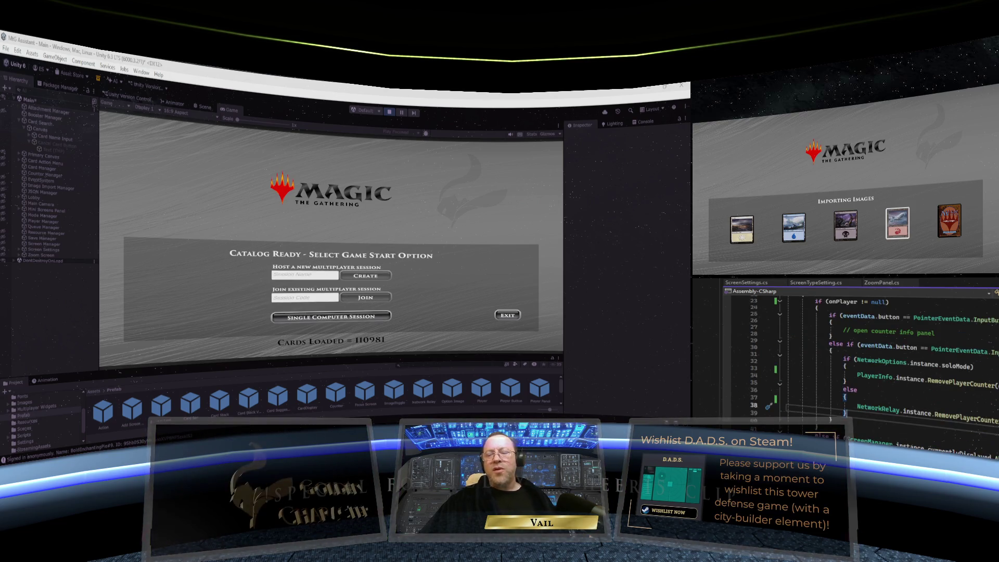
scroll(876, 373, up, 3)
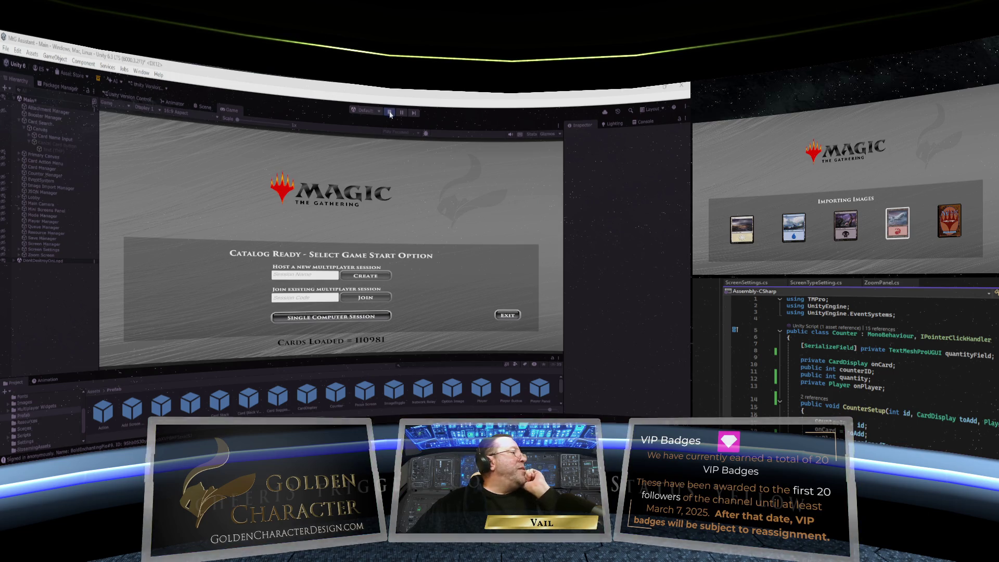
Step: Start a single-computer session as a new player and add a star counter
click(334, 319)
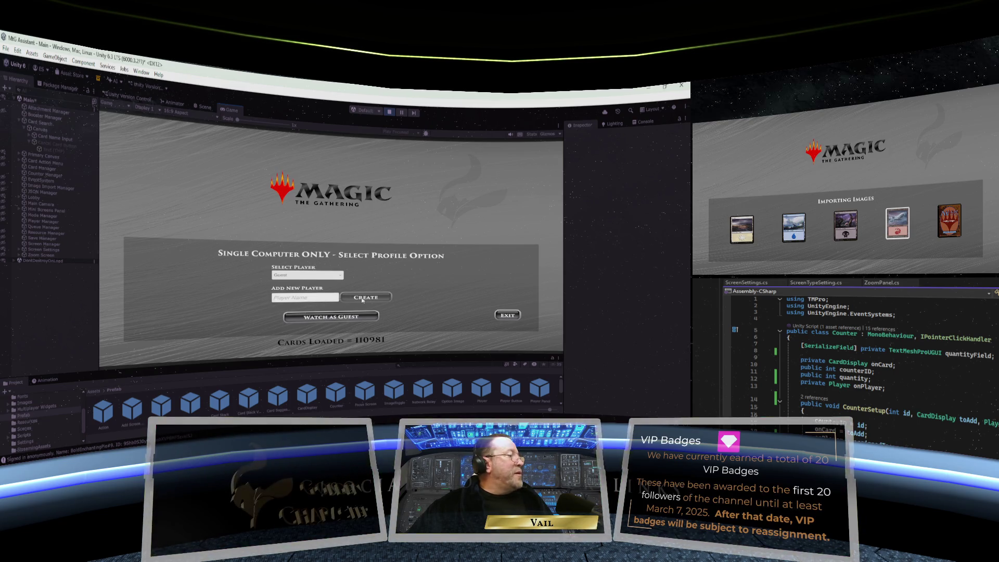
text(Vail)
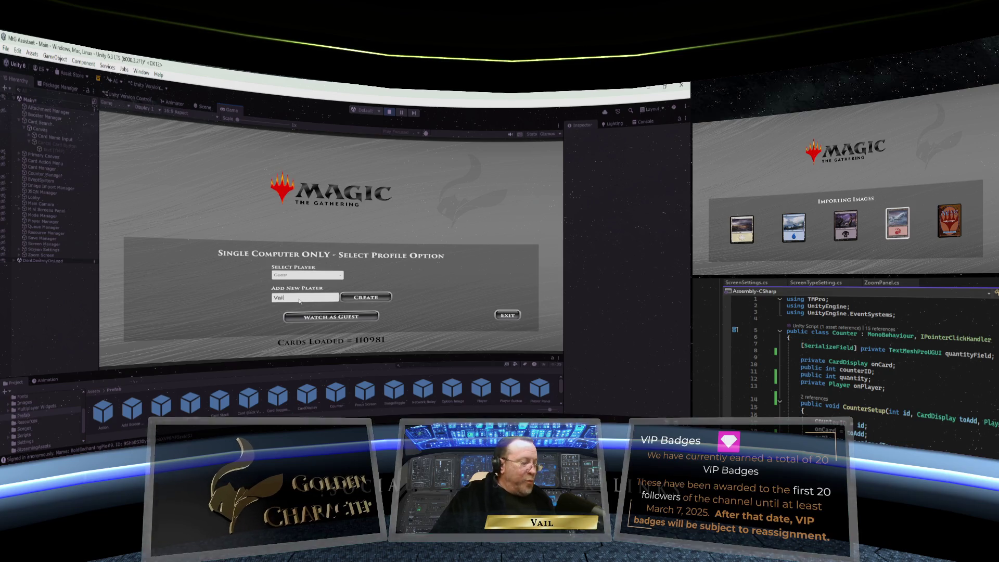
click(378, 300)
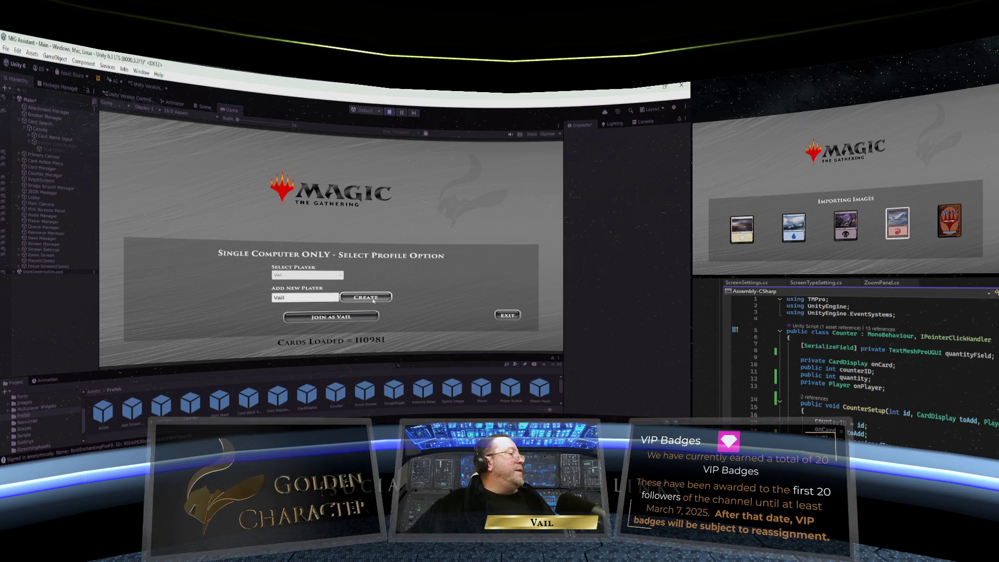
click(330, 316)
click(283, 140)
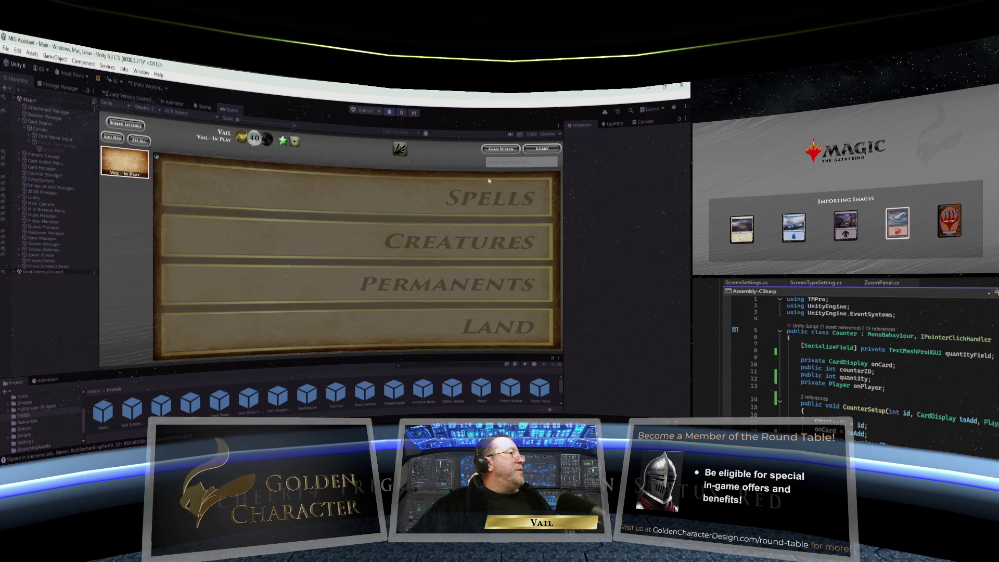
Step: Search 'Serra', add Serra Angel, and put a counter on it from its action menu
click(509, 163)
text(Serra)
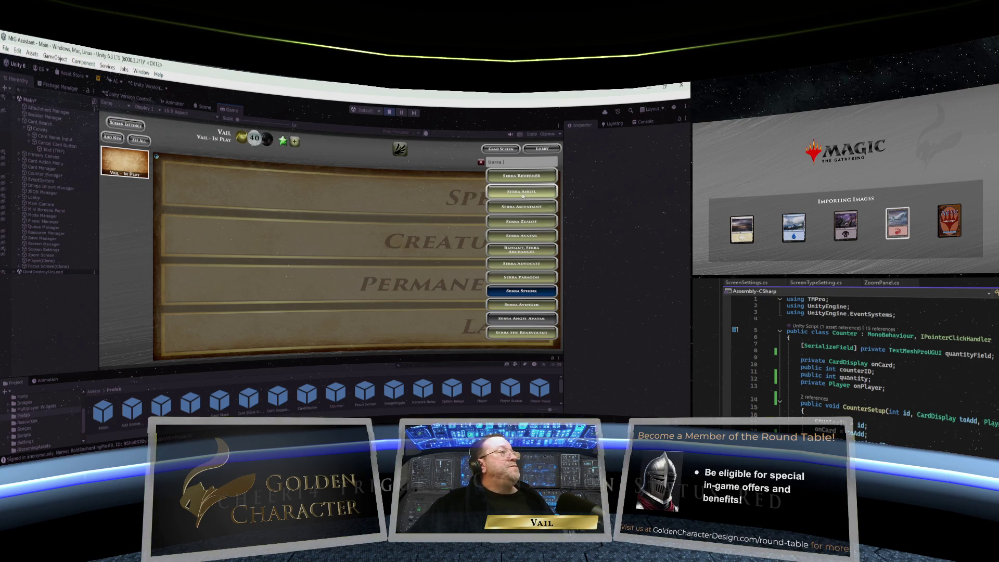
click(521, 191)
click(189, 244)
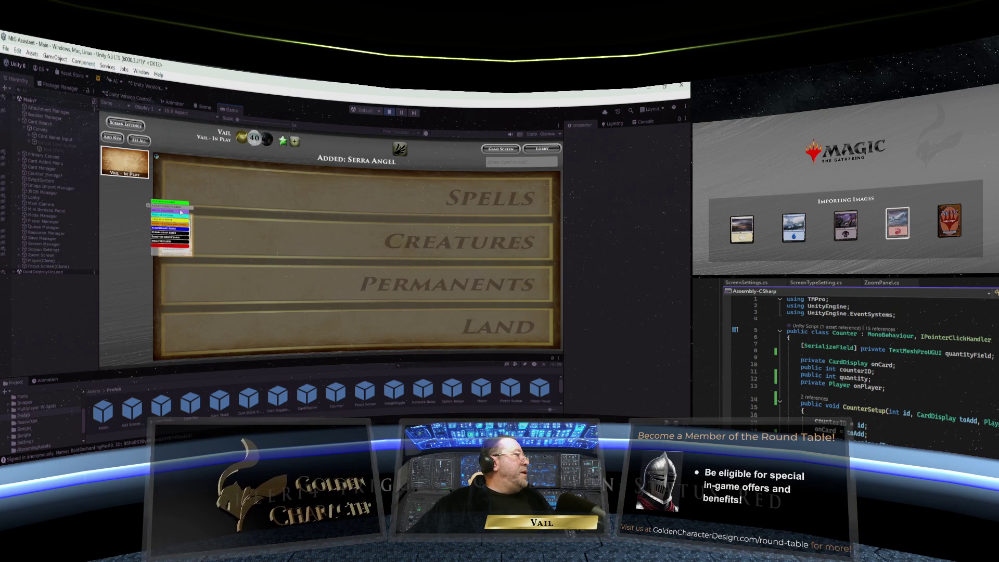
click(181, 211)
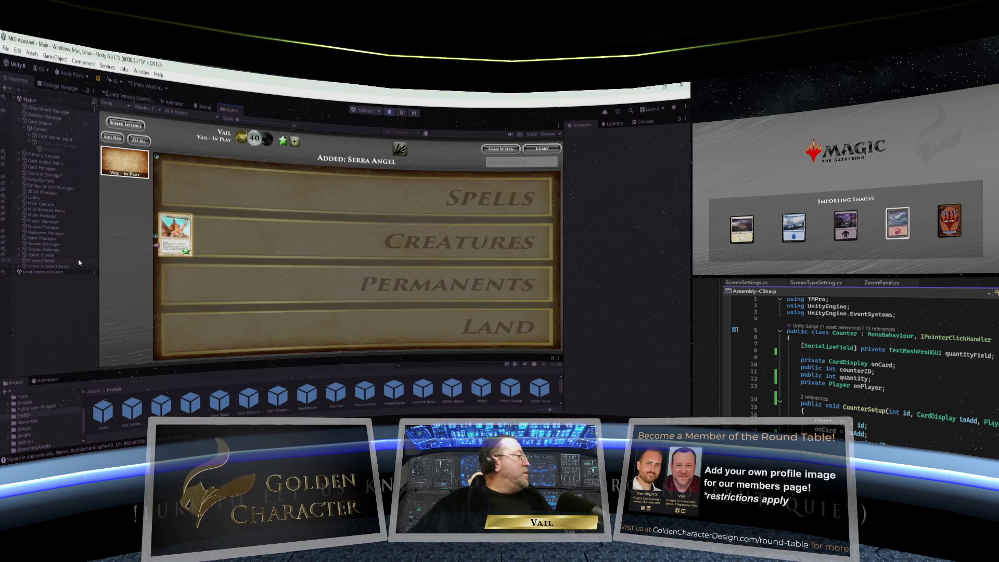
click(19, 267)
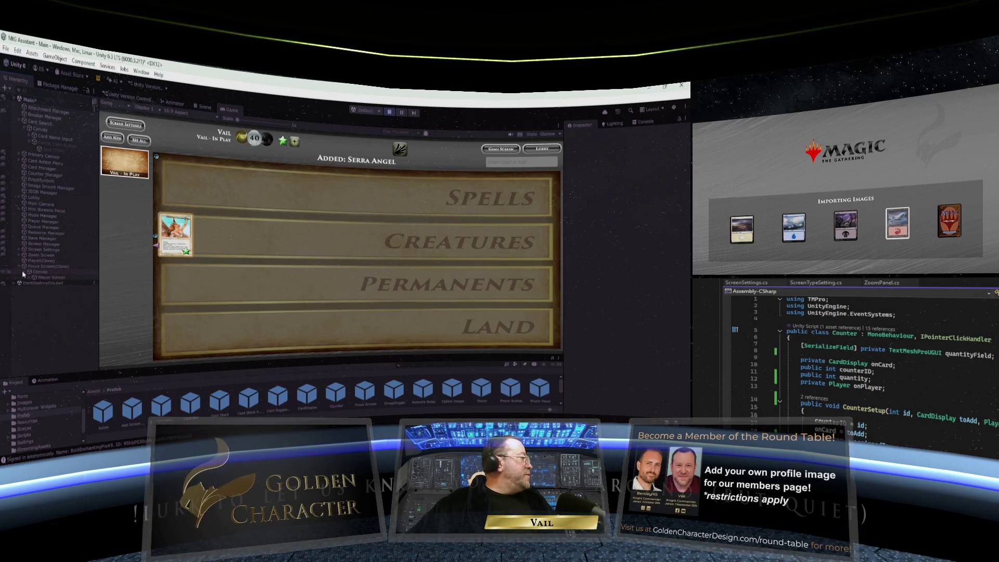
Step: Expand the Hierarchy from Canvas down through Screen In-Play and Card Bar 2 to CardDisplay
click(24, 272)
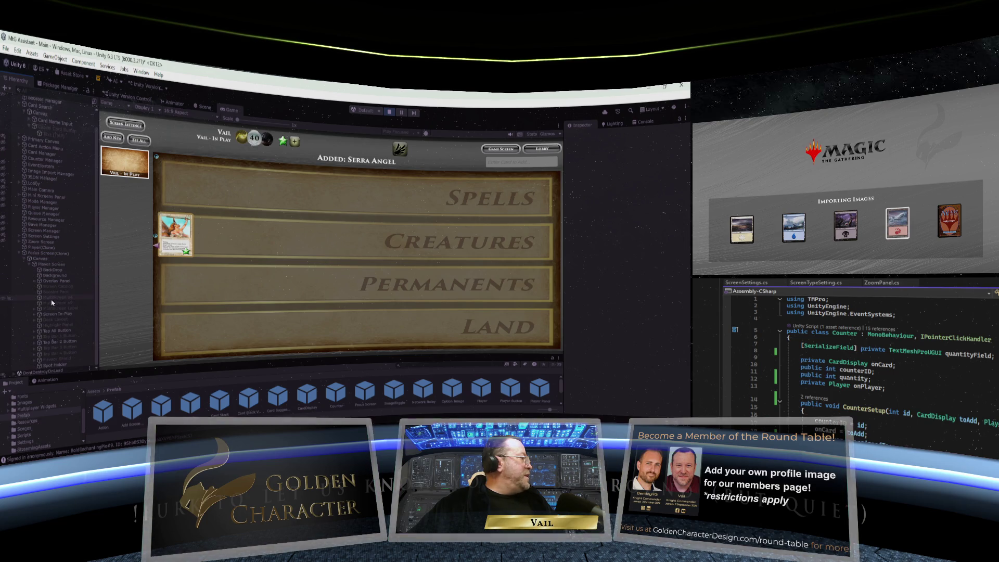
scroll(46, 306, down, 1)
click(35, 315)
scroll(57, 306, down, 2)
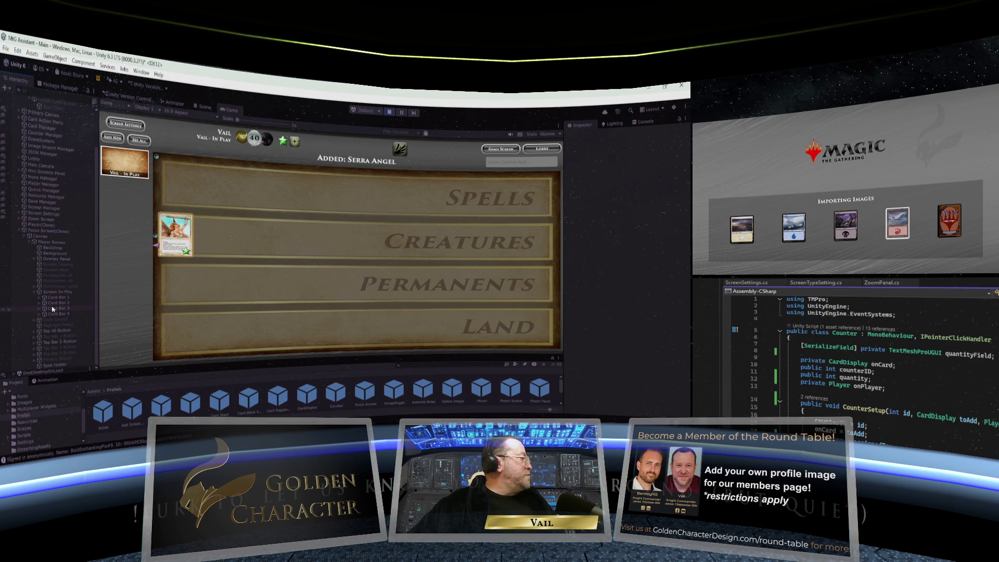
click(40, 303)
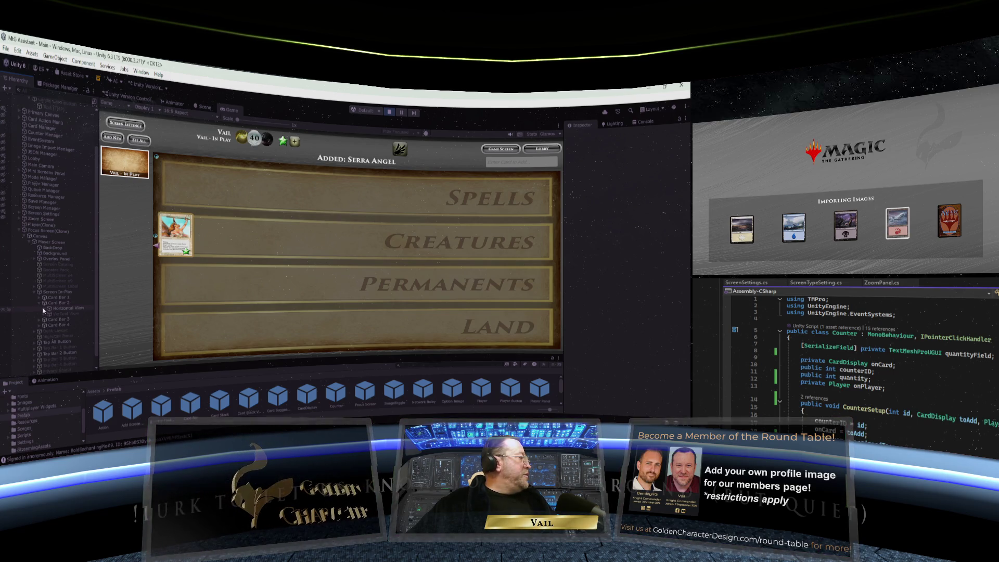
click(44, 307)
click(48, 313)
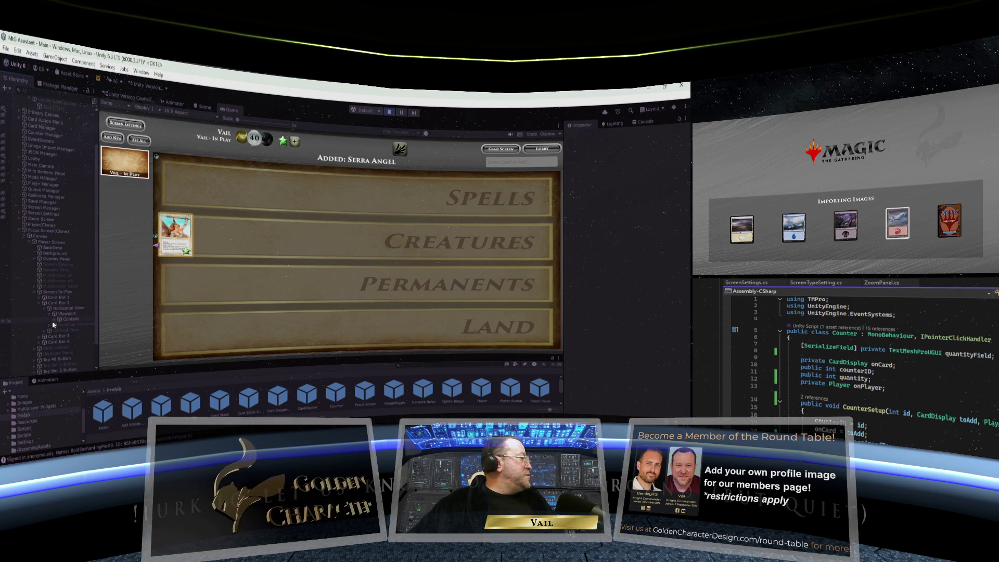
click(54, 320)
click(61, 324)
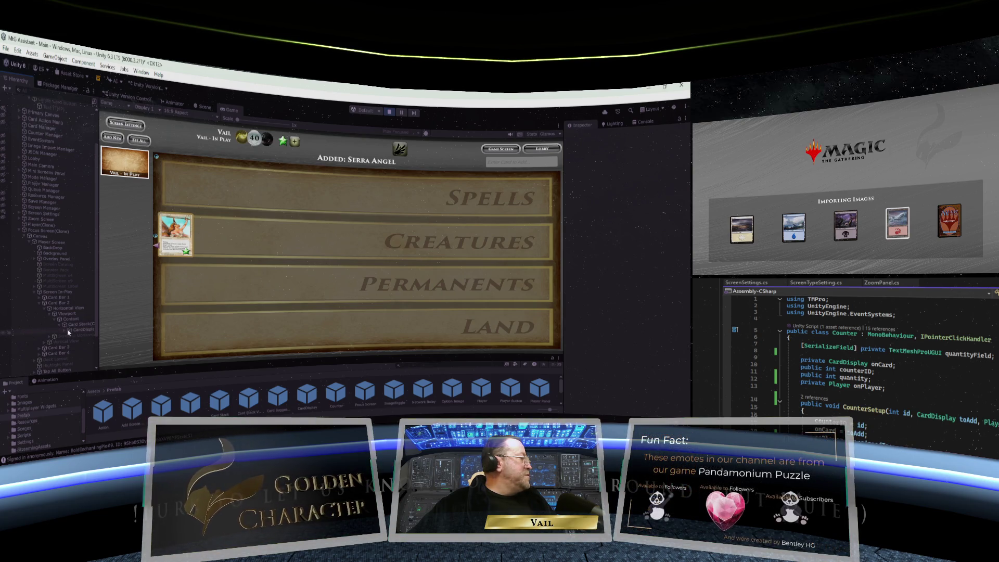
click(64, 330)
scroll(78, 307, down, 5)
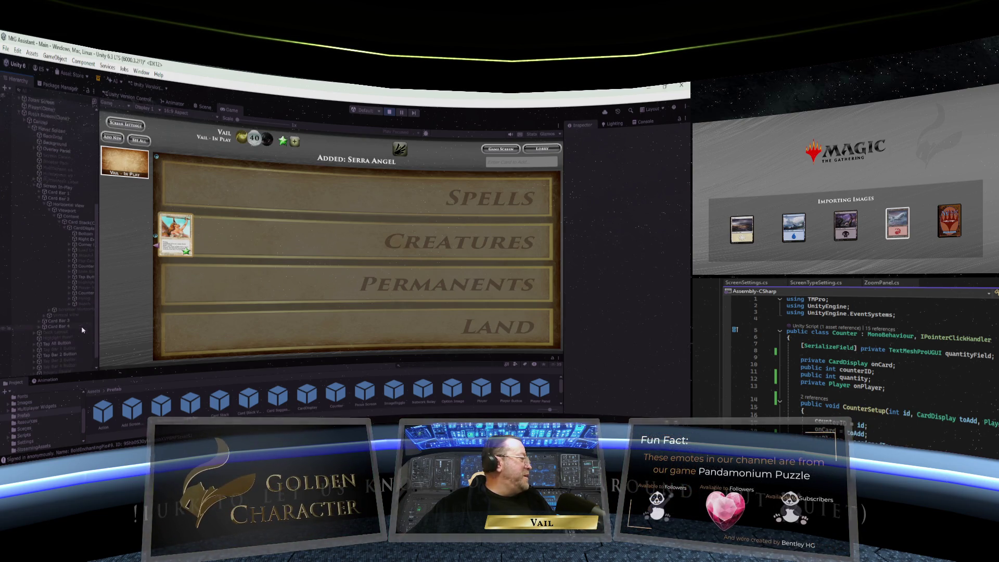
Step: Expand the card's Counter and Counter(Clone), widen the list, and select the Text child
click(82, 281)
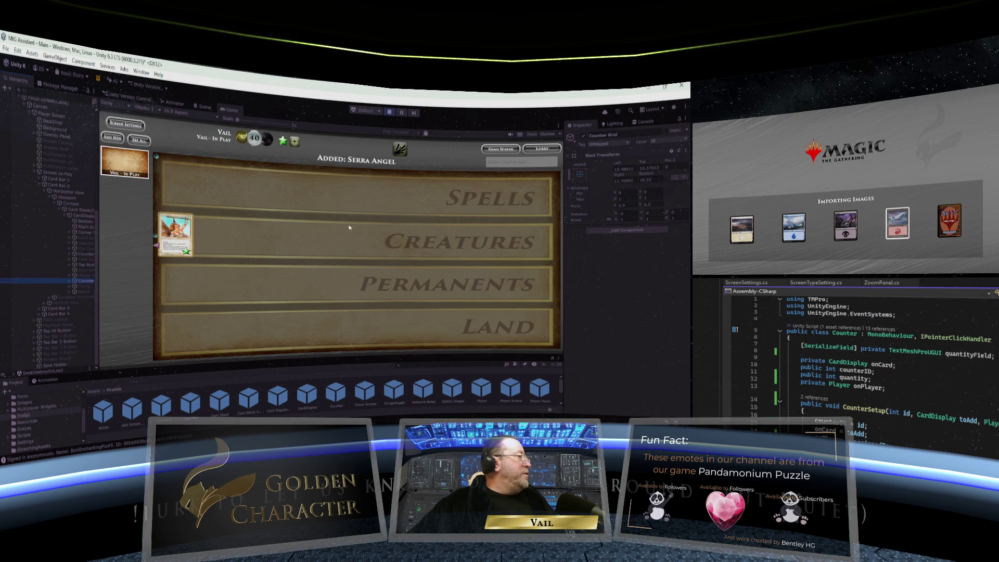
click(70, 281)
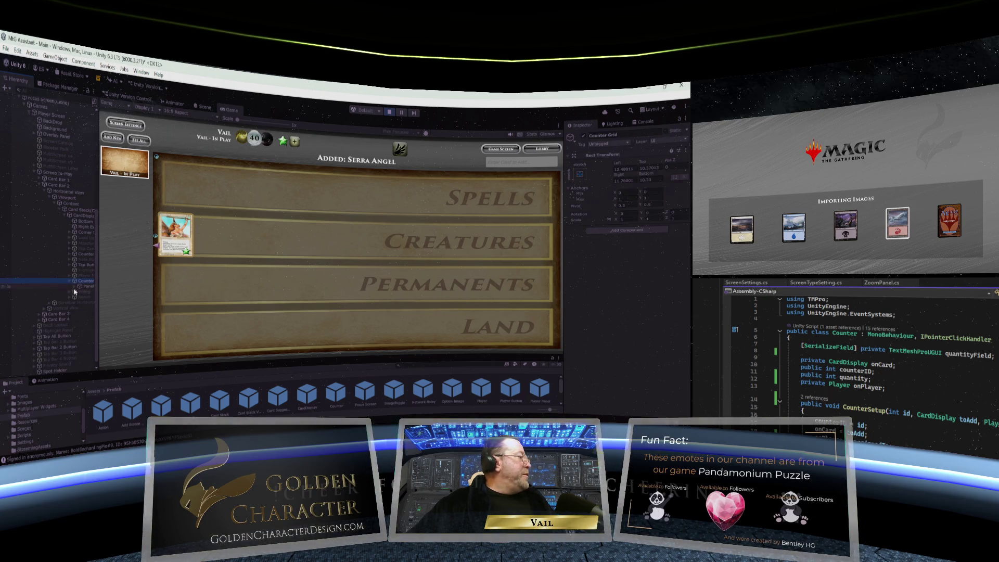
click(80, 292)
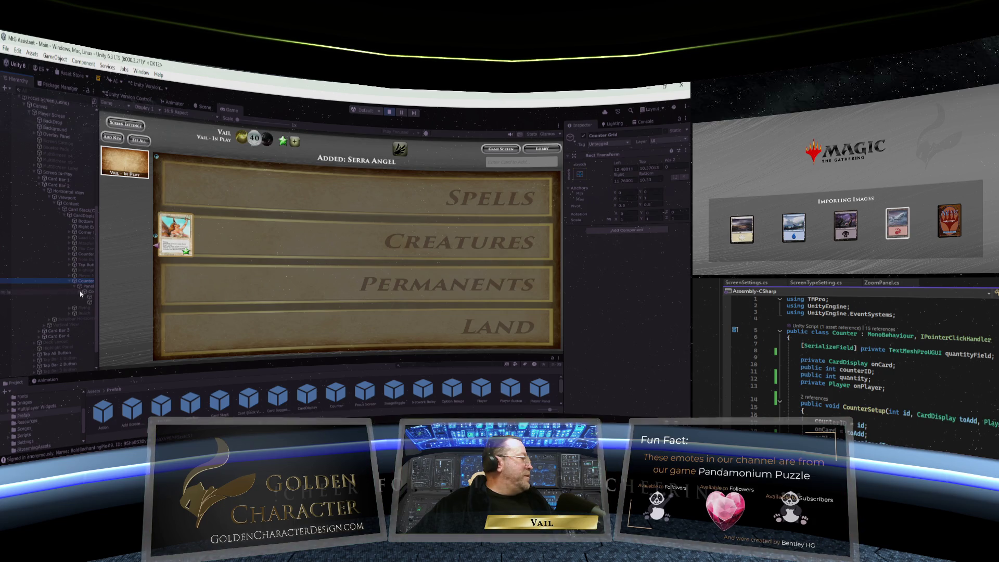
drag(100, 299, 127, 301)
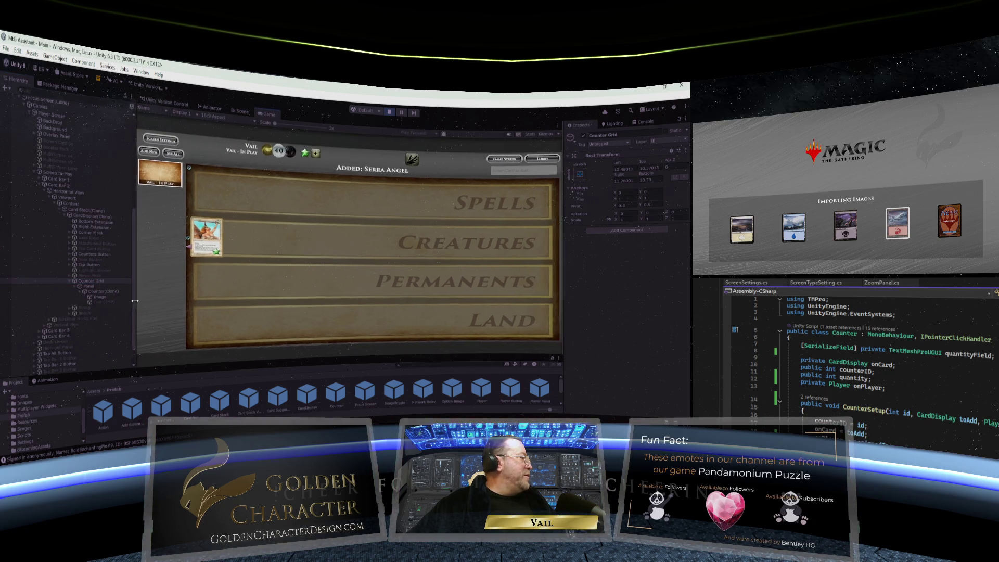
click(109, 305)
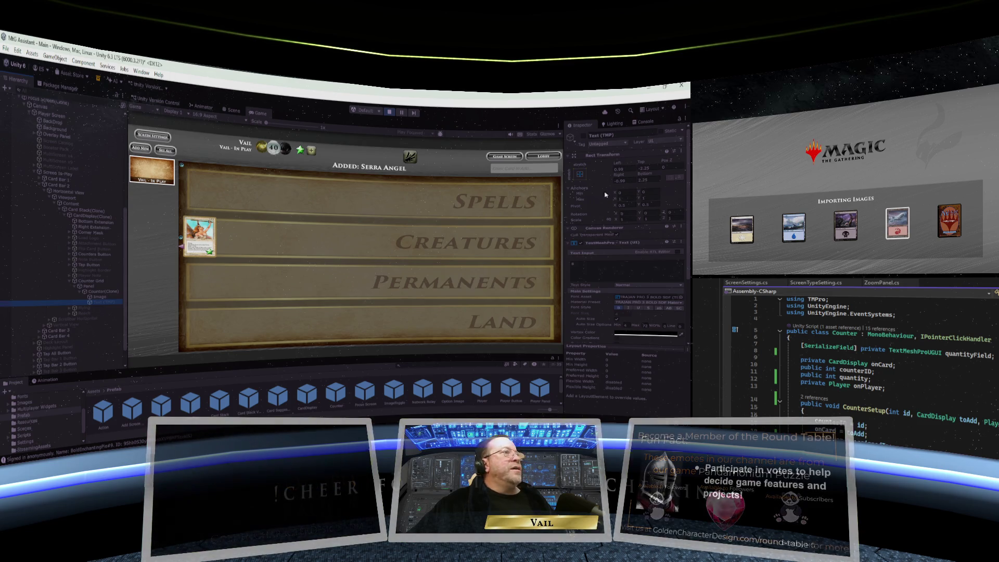
Step: Widen the Game view and zoom its Scale to about 3.8x
click(583, 137)
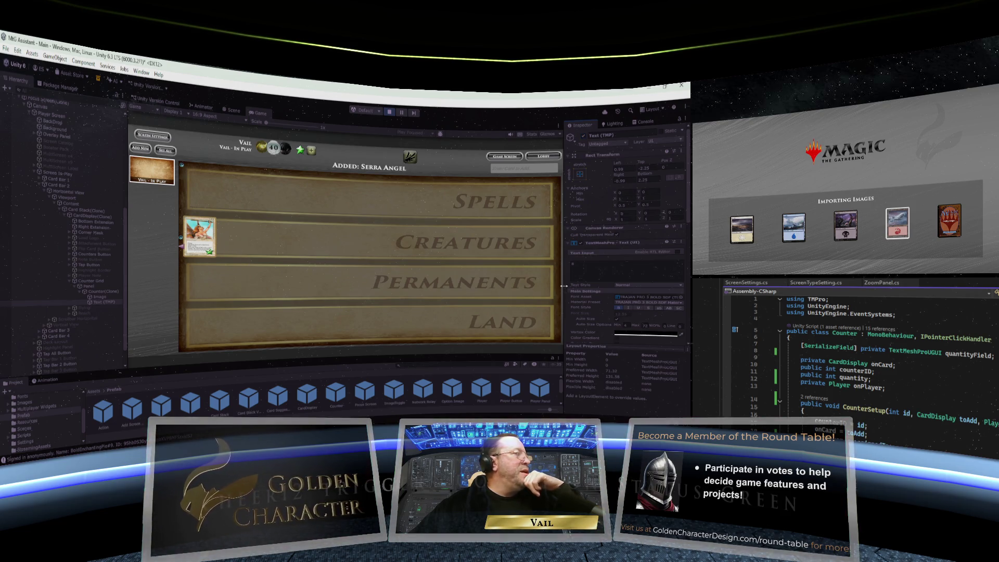
drag(563, 288, 596, 289)
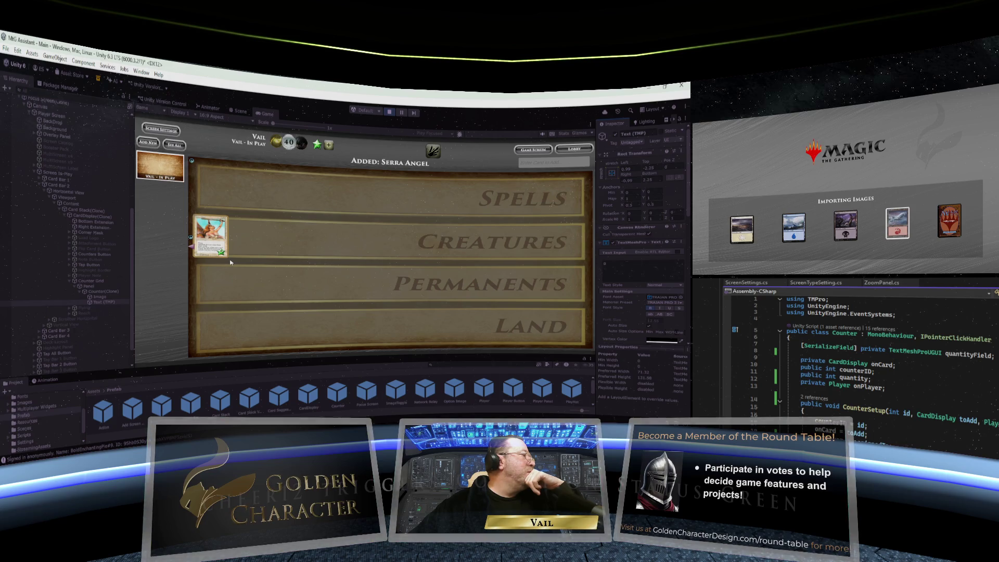
mouse_move(133, 261)
mouse_down()
mouse_move(90, 256)
mouse_move(119, 255)
mouse_up()
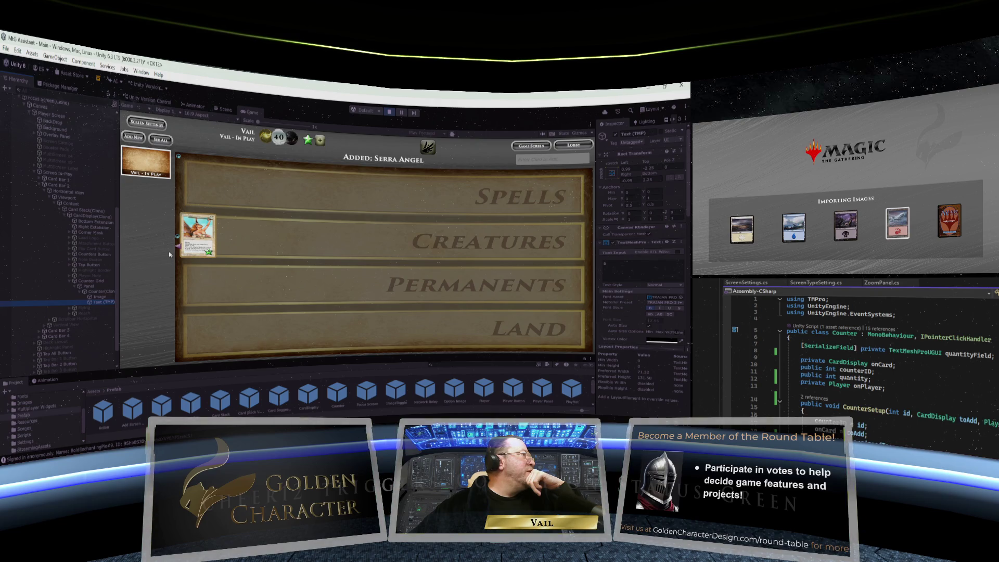
drag(258, 121, 299, 125)
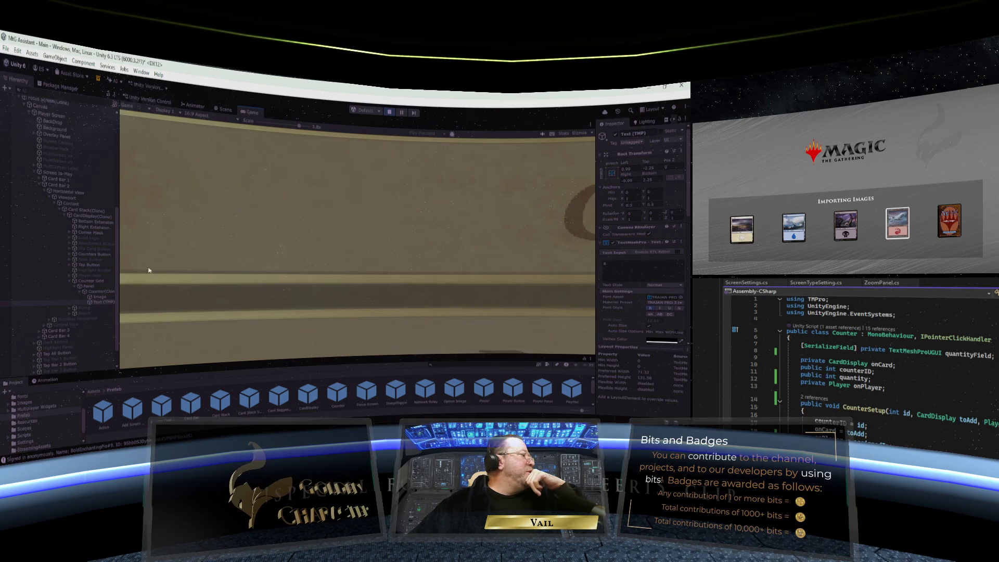
Step: Switch from the Game view to the Scene view
click(219, 111)
click(253, 116)
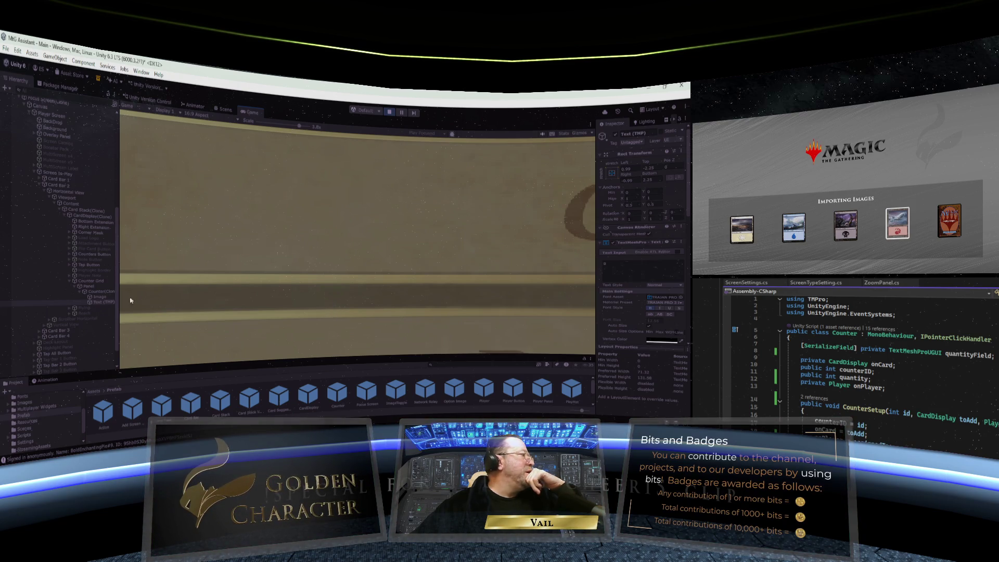
click(224, 109)
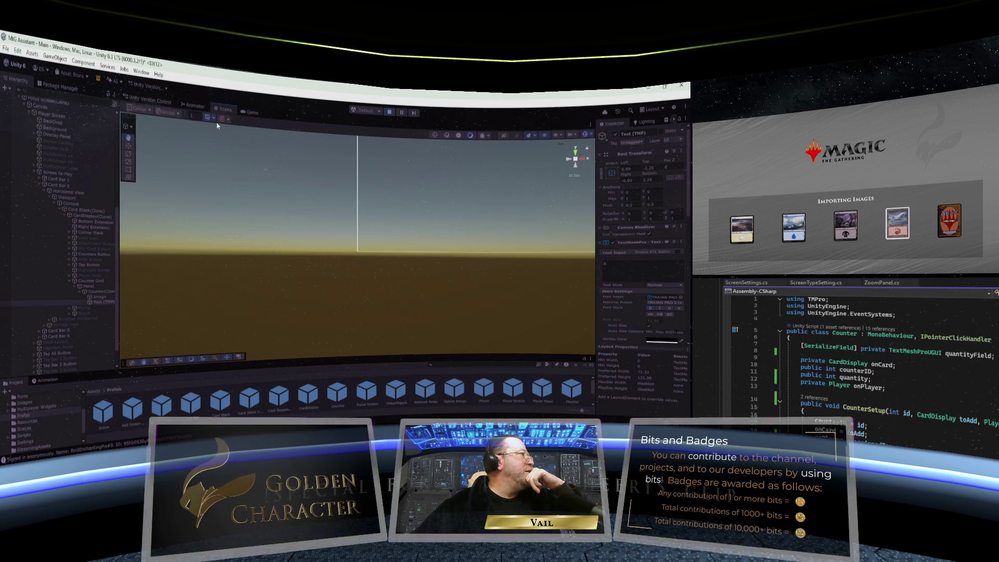
Step: Frame Counter(Clone) in the Scene, heighten the Project panel and open Assets/Images/Counters
double_click(102, 292)
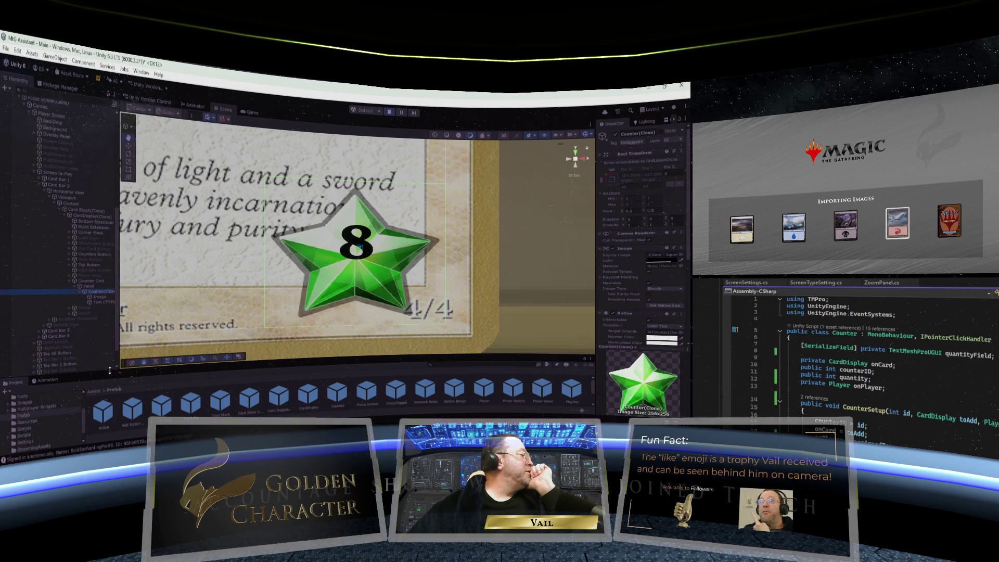
drag(109, 370, 109, 328)
click(28, 388)
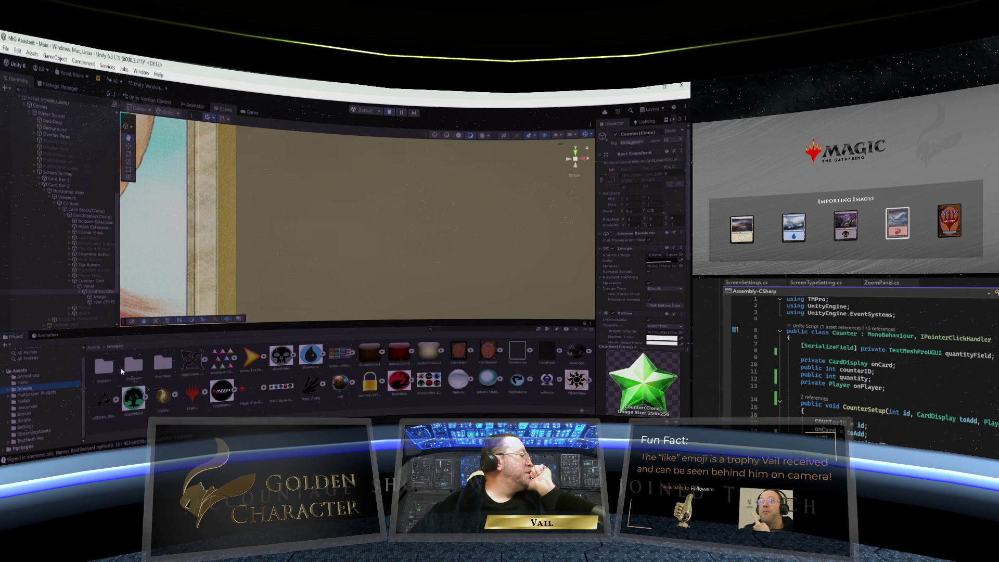
click(108, 369)
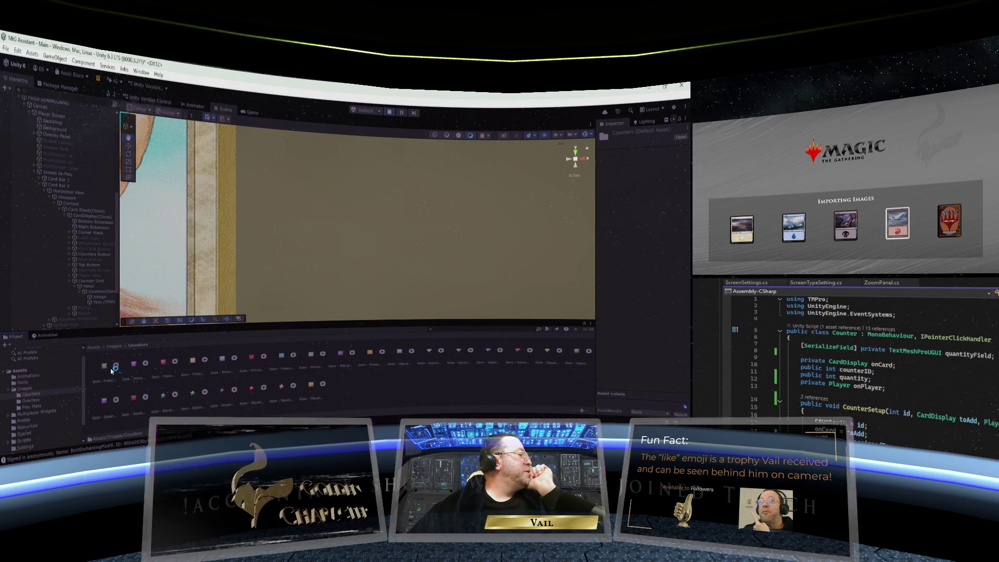
double_click(108, 369)
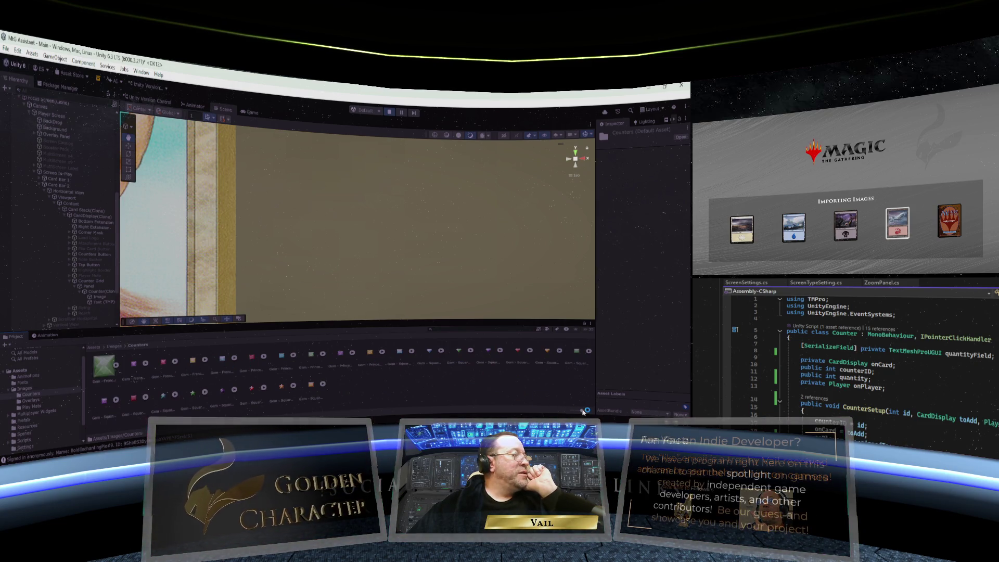
Step: Enlarge the Counters asset thumbnails and raise the Project panel's top edge
drag(583, 411, 593, 412)
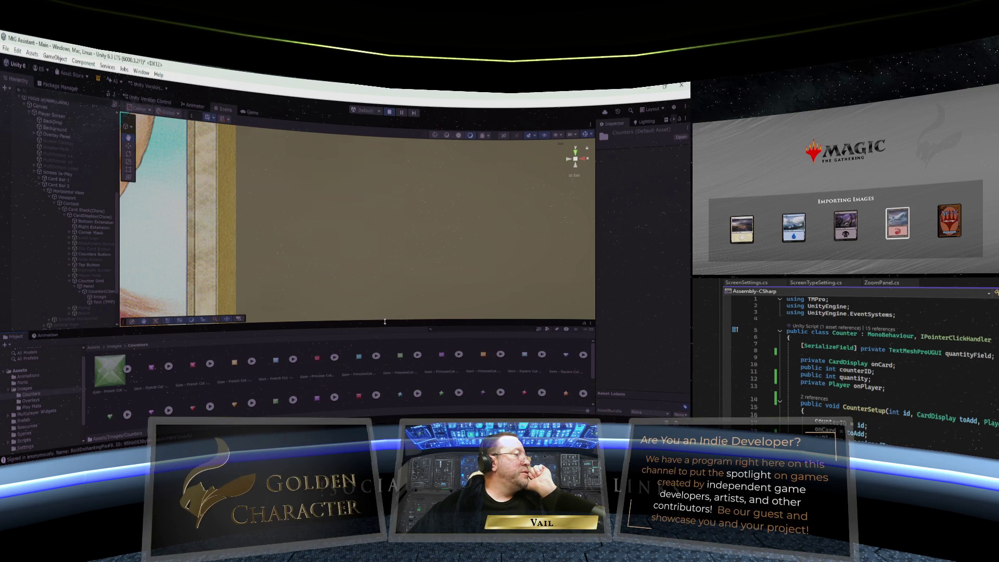
drag(385, 322, 382, 266)
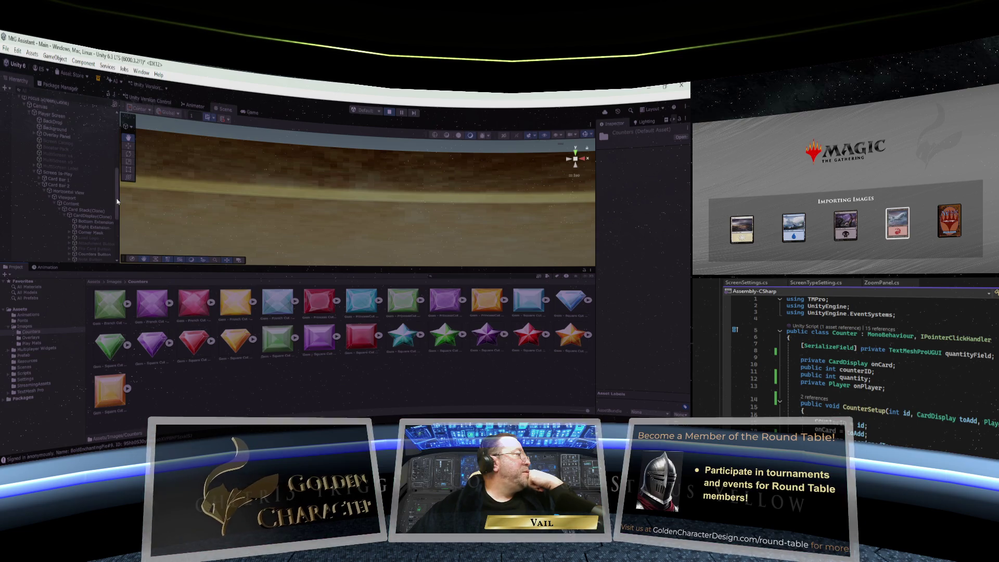
Step: Set the counter Image's Source Image to the green Gem - Square Cut sprite
drag(117, 203, 117, 231)
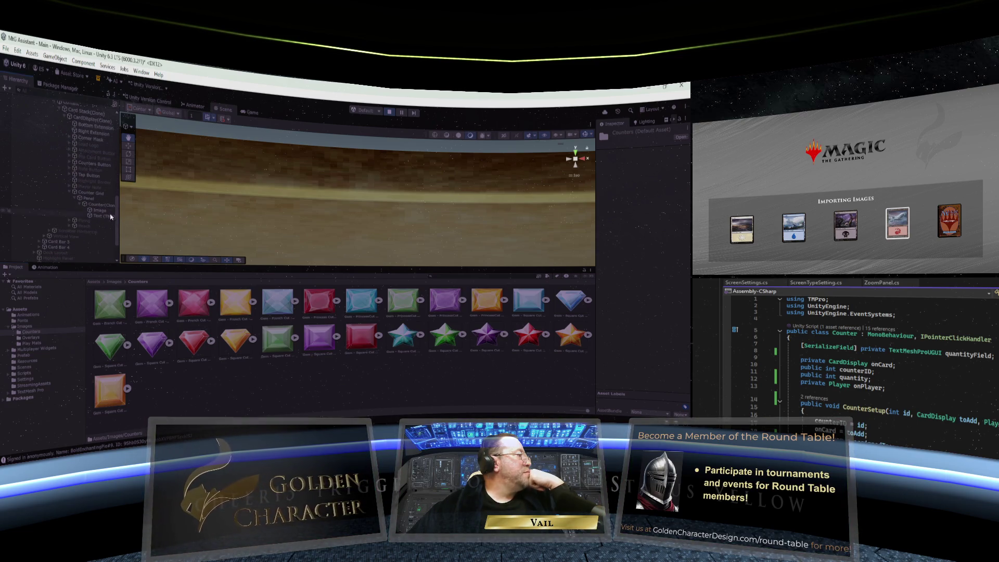
click(104, 213)
double_click(102, 205)
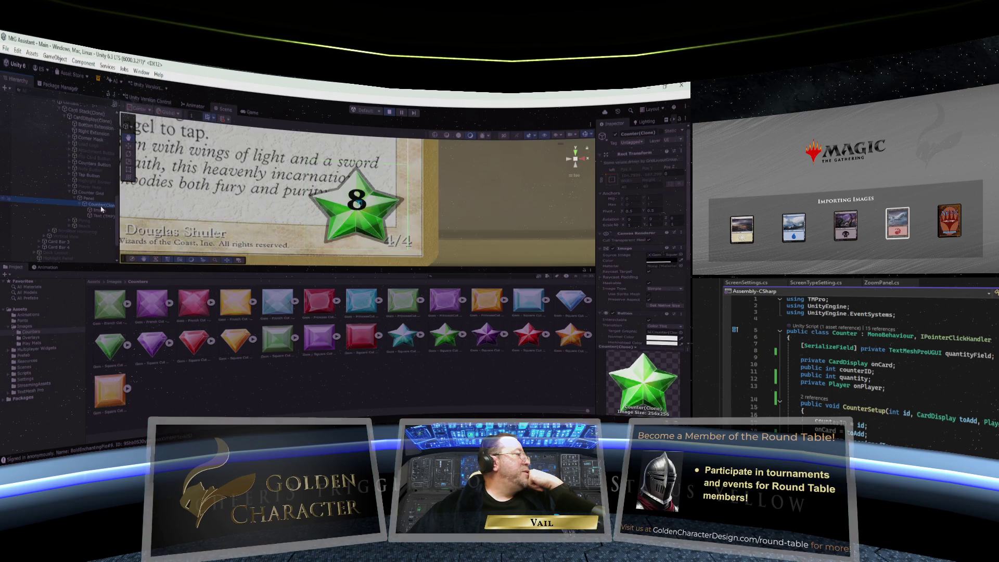
click(103, 212)
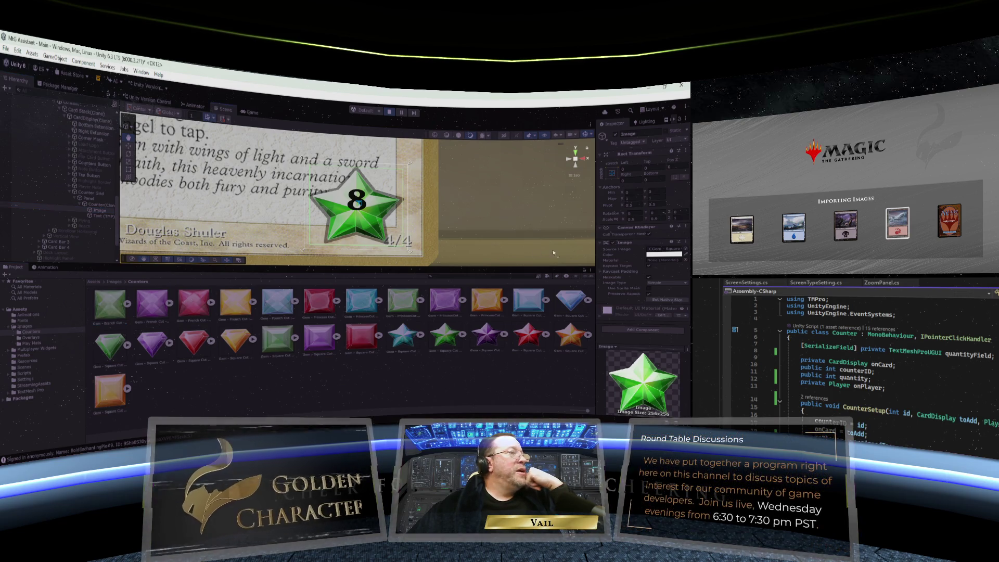
drag(645, 245, 657, 250)
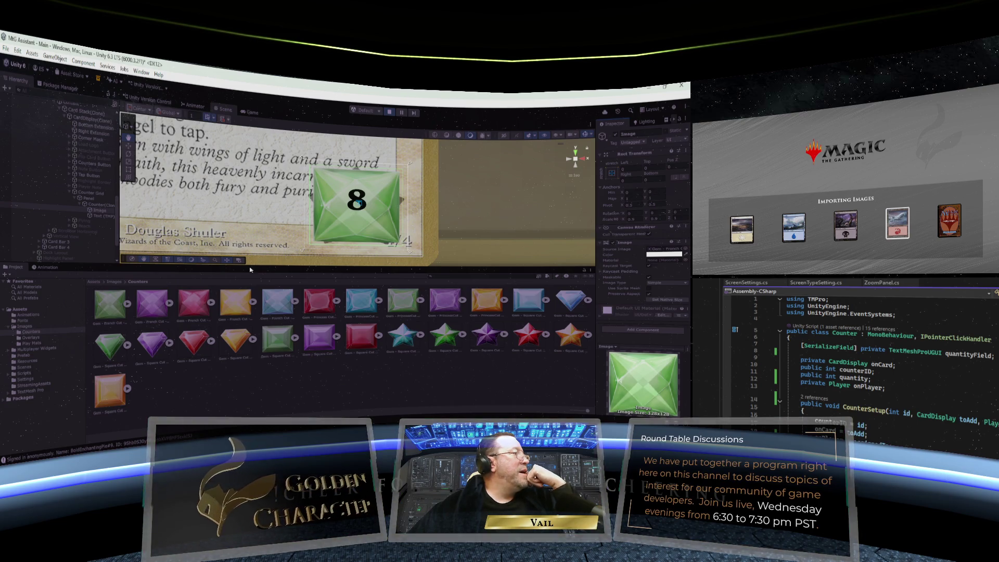
click(112, 345)
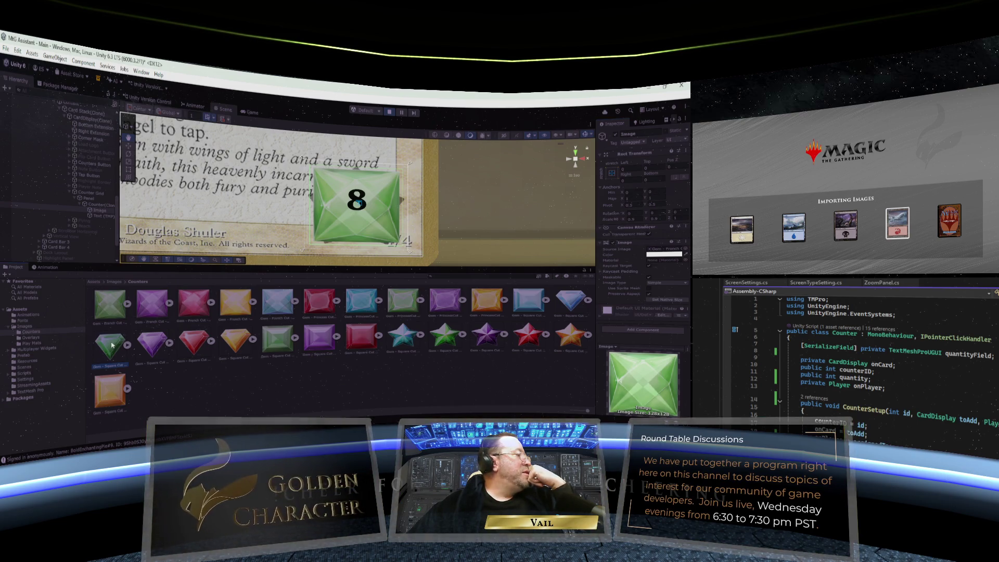
drag(110, 344, 661, 253)
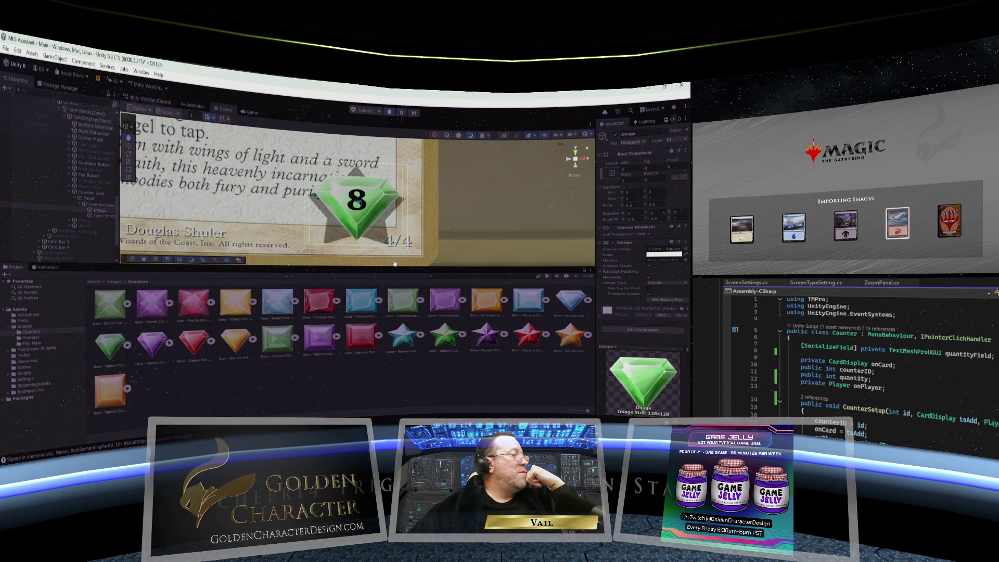
Step: On the counter's Text (TMP), adjust Pos Y, set Bottom to 0 and change the text to 10
click(94, 218)
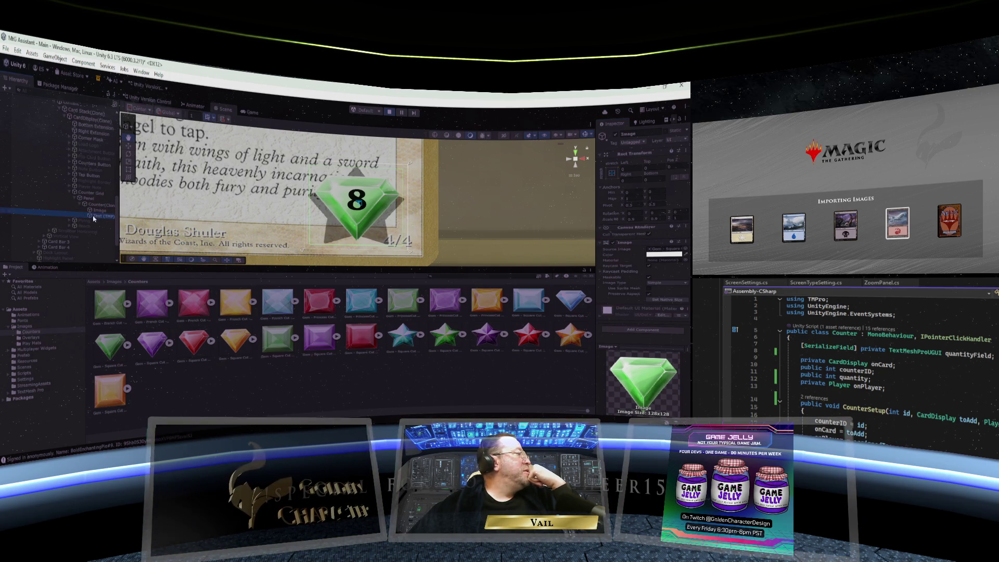
mouse_move(648, 165)
mouse_down()
mouse_move(668, 160)
mouse_move(645, 162)
mouse_move(659, 161)
mouse_move(654, 176)
mouse_up()
click(649, 179)
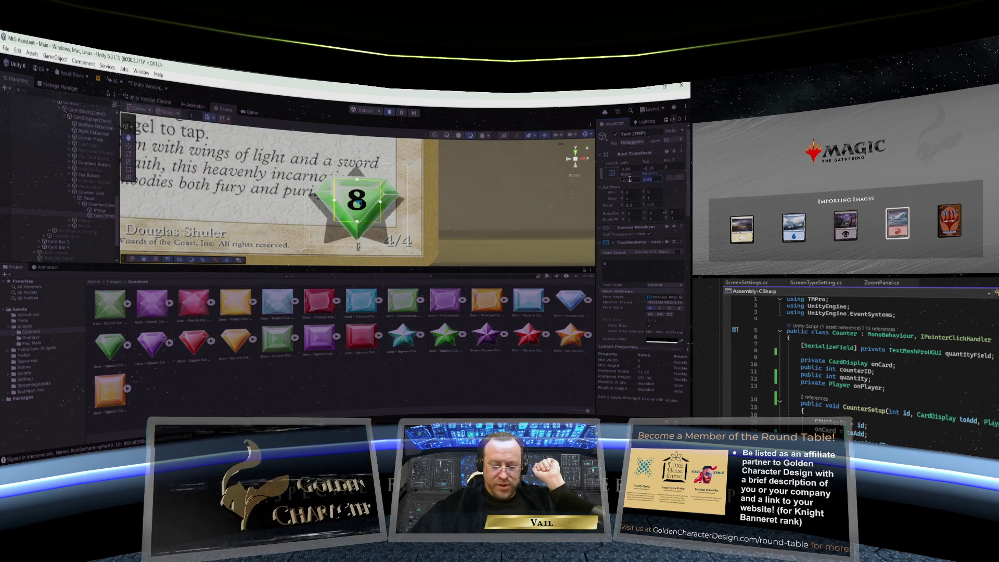
text(0)
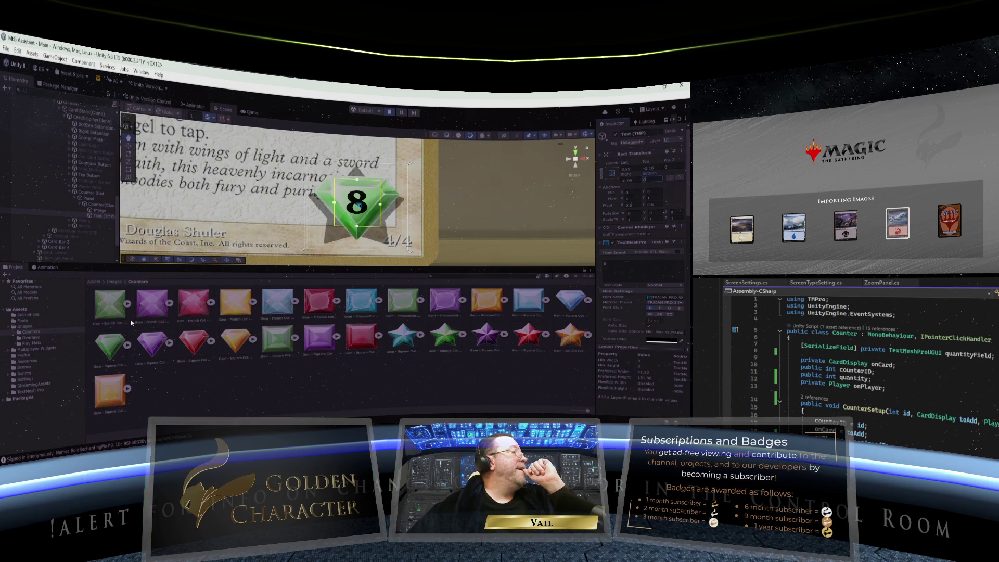
click(614, 267)
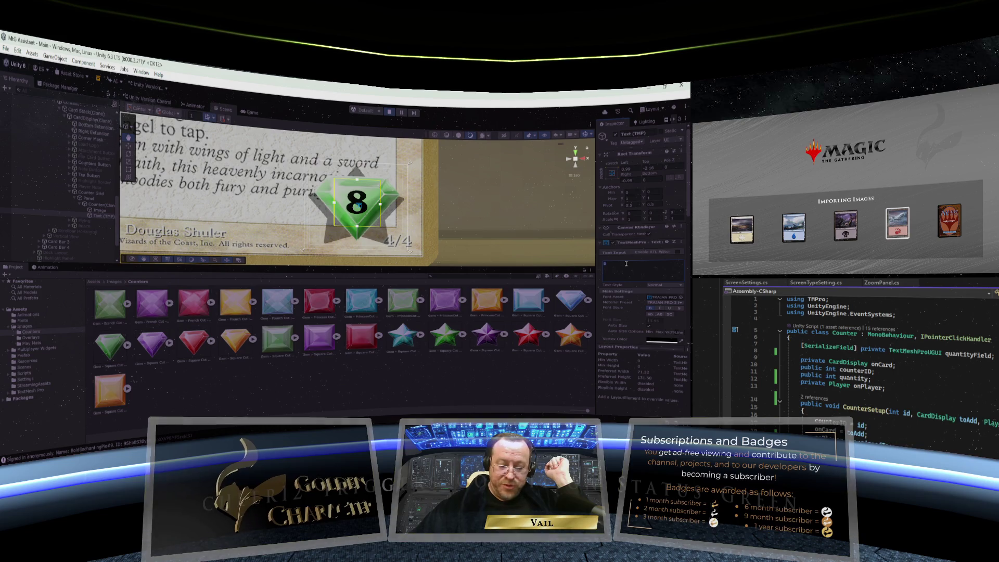
text(10)
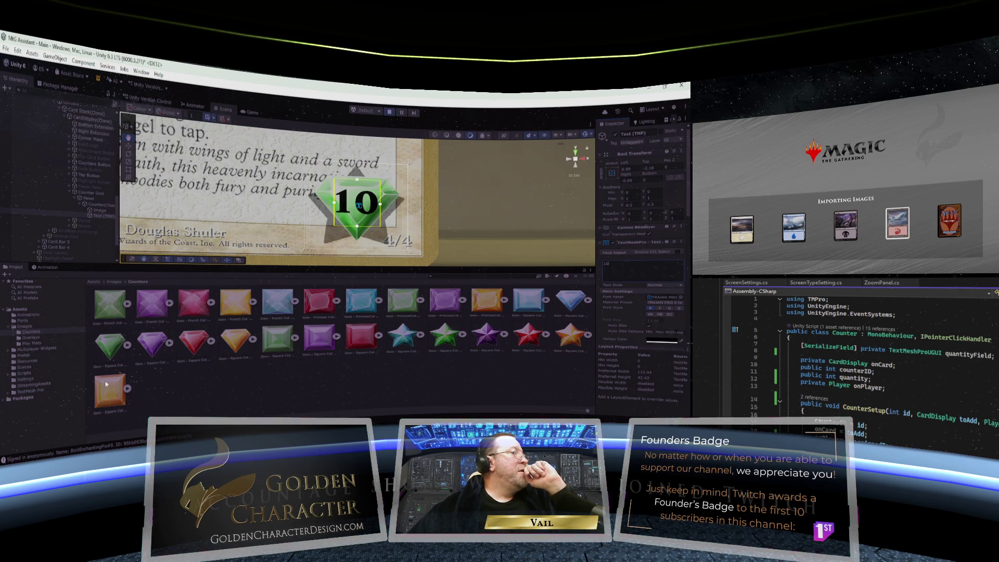
Step: Try the yellow gem sprite on the counter Image, then restore the green gem
click(96, 210)
drag(109, 390, 660, 252)
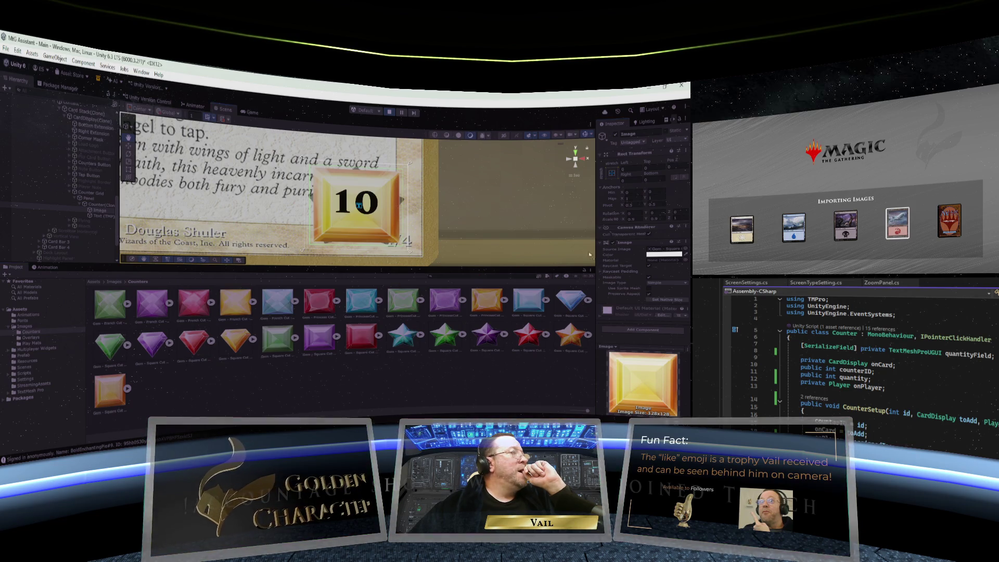
drag(647, 245, 656, 252)
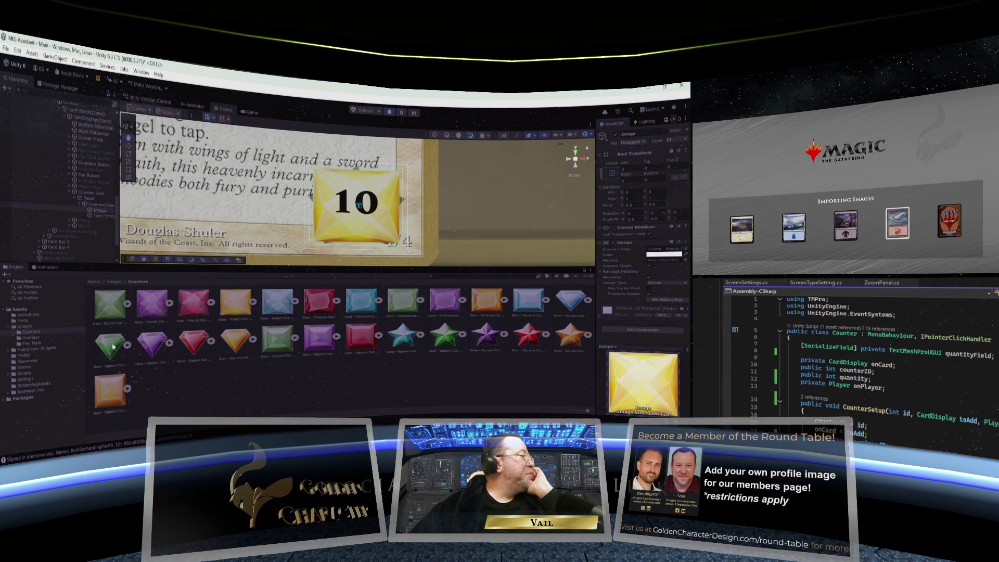
drag(113, 347, 650, 258)
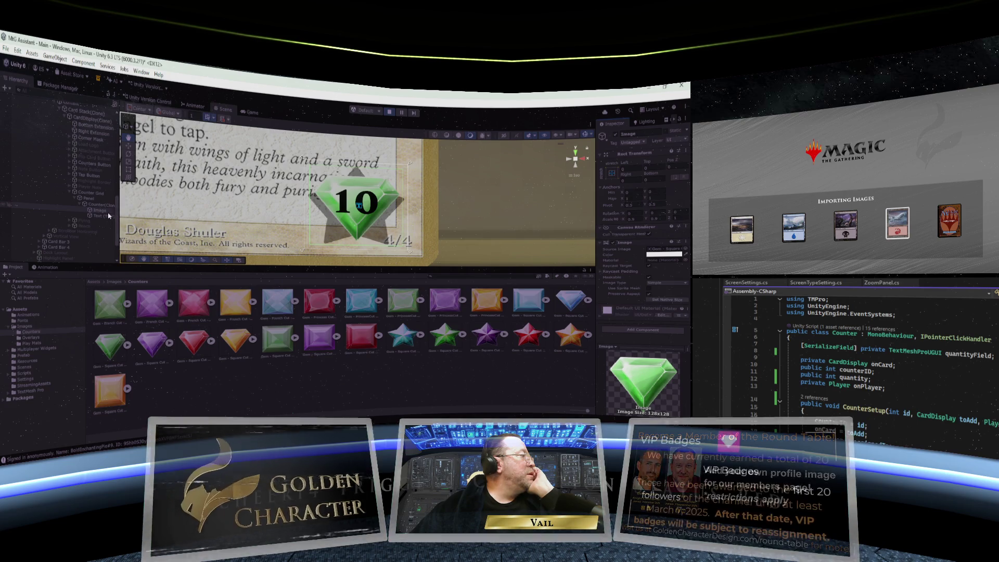
Step: Change the counter's Text (TMP) number from 10 to 7
click(107, 215)
drag(613, 270, 598, 266)
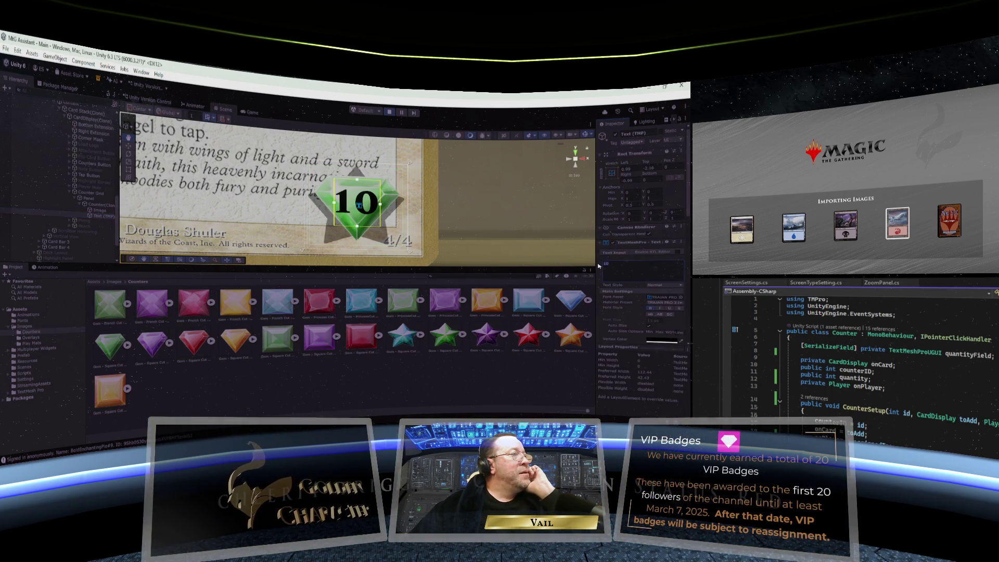
text(7)
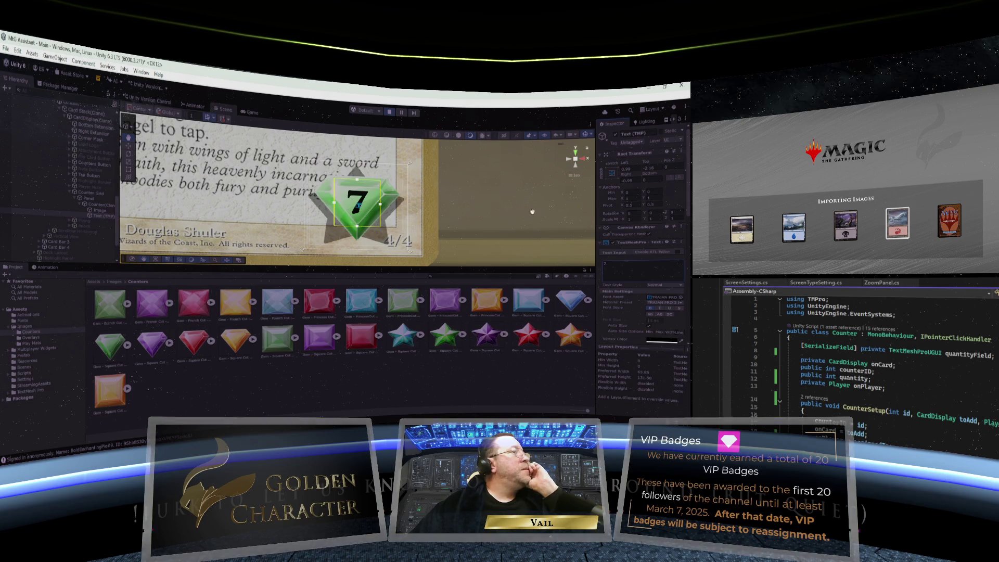
Step: Set the number text's Rect Transform Top and Bottom offsets both to 0
click(655, 168)
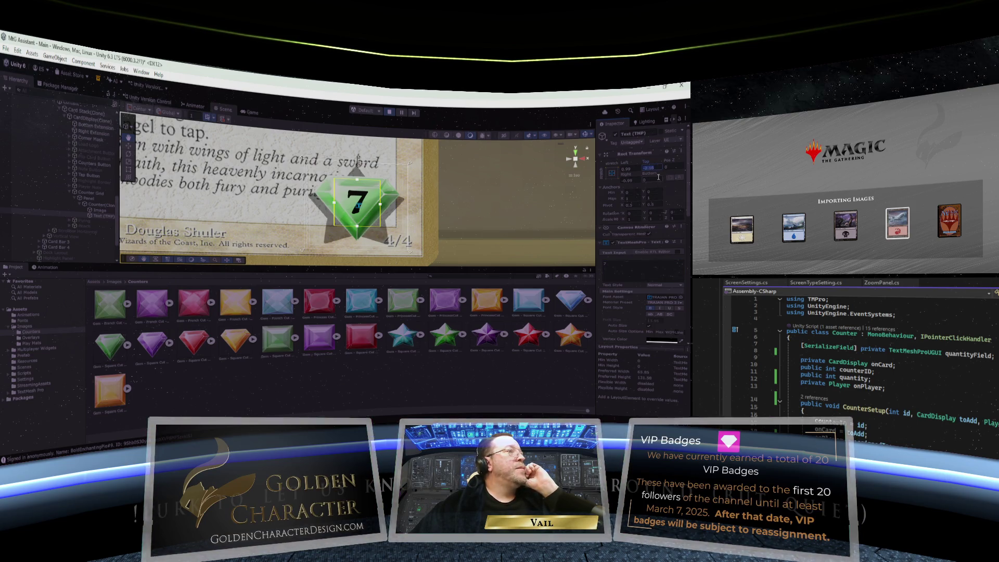
text(4)
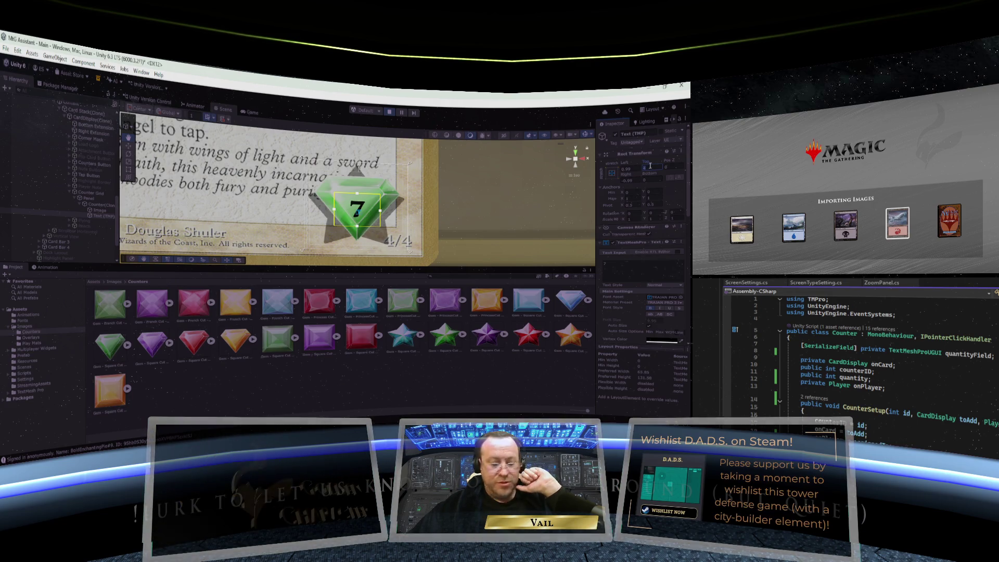
text(3)
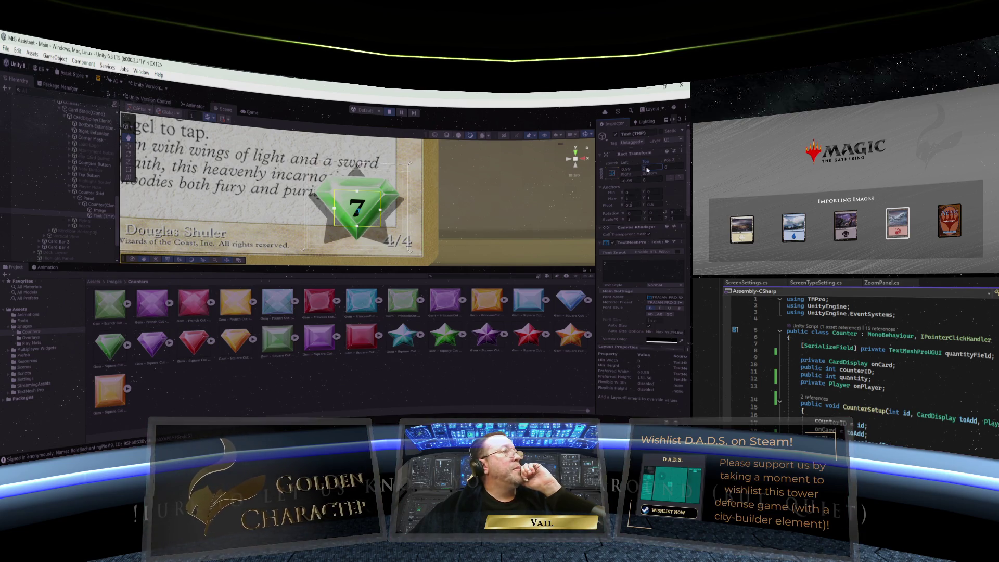
text(.5)
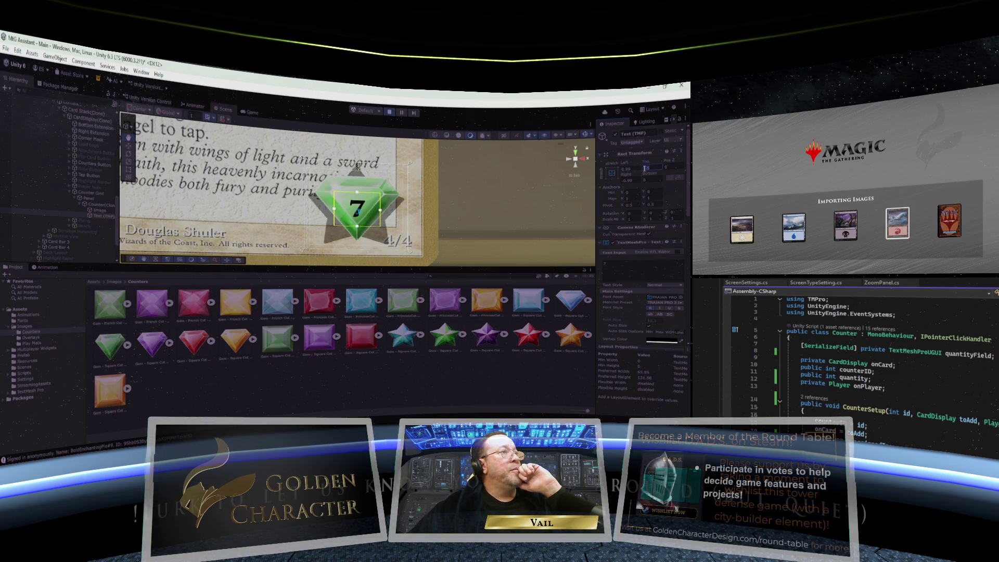
text(3.8)
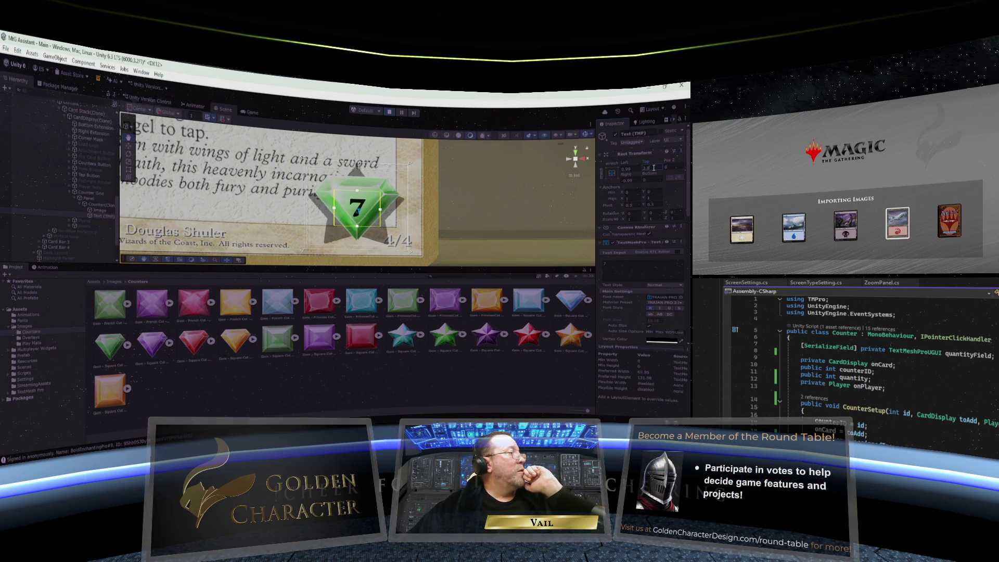
drag(648, 164, 633, 164)
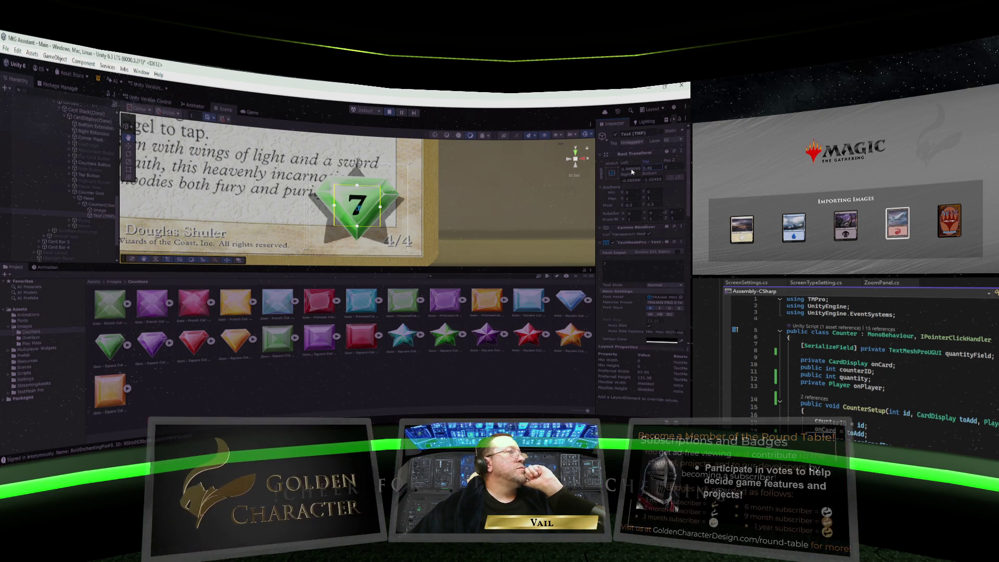
click(652, 167)
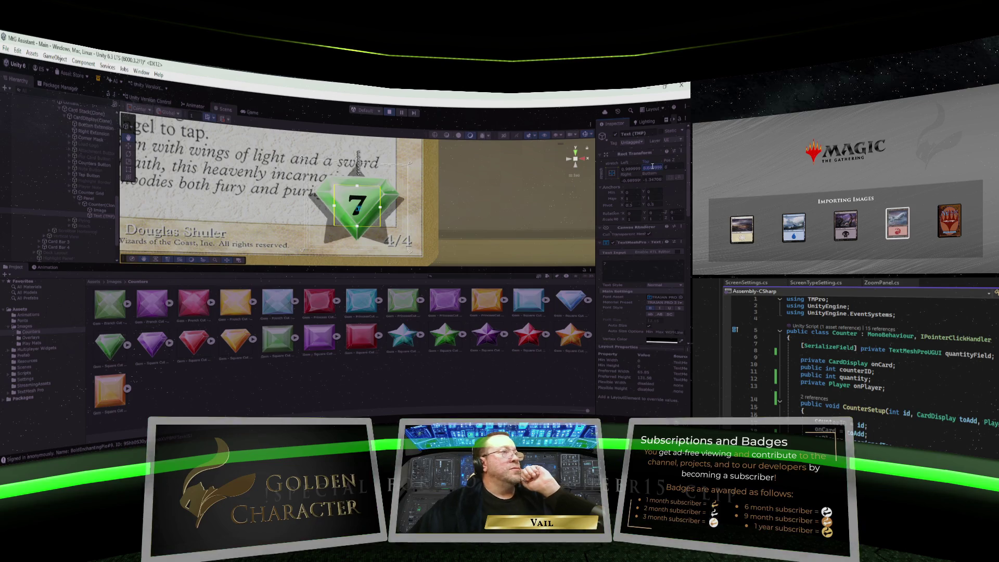
text(0)
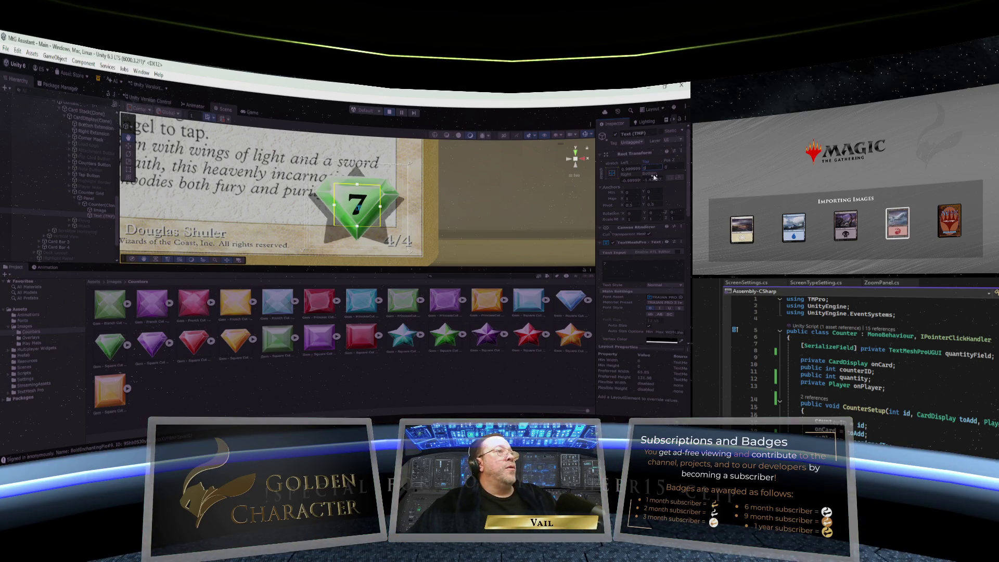
click(656, 179)
text(0)
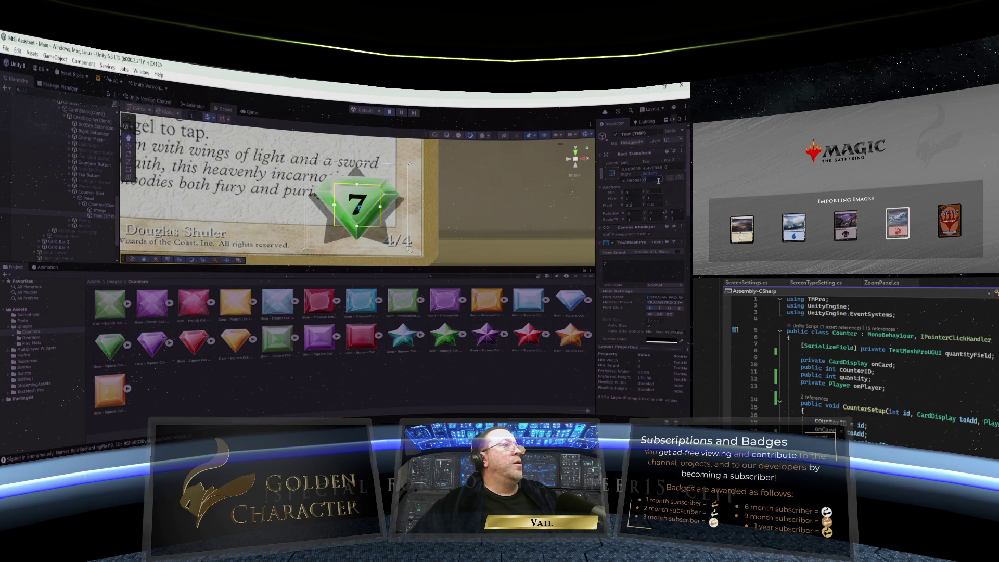
key(Return)
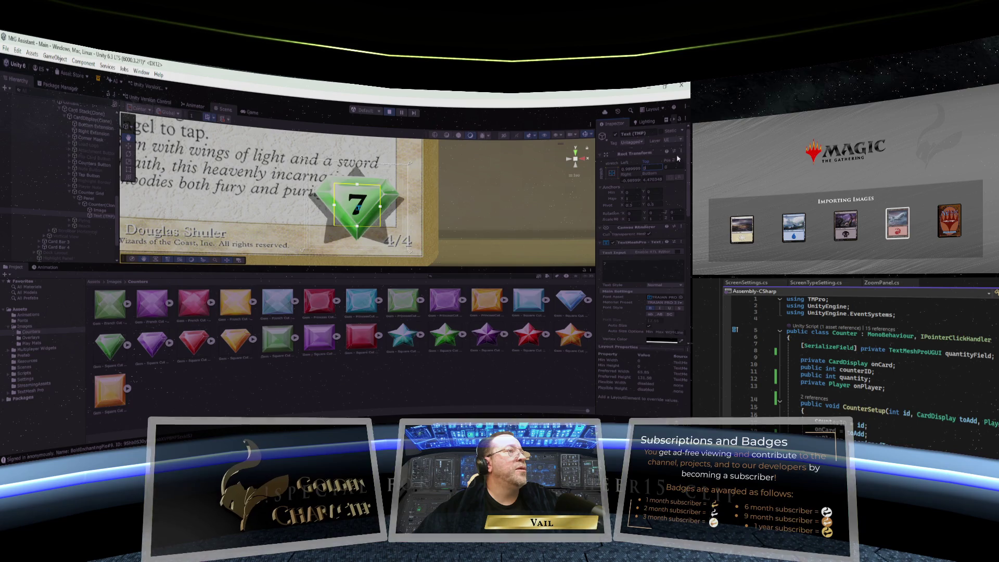
Step: Reset the text's Rect Transform Position and apply the stretch/stretch anchor preset
click(681, 152)
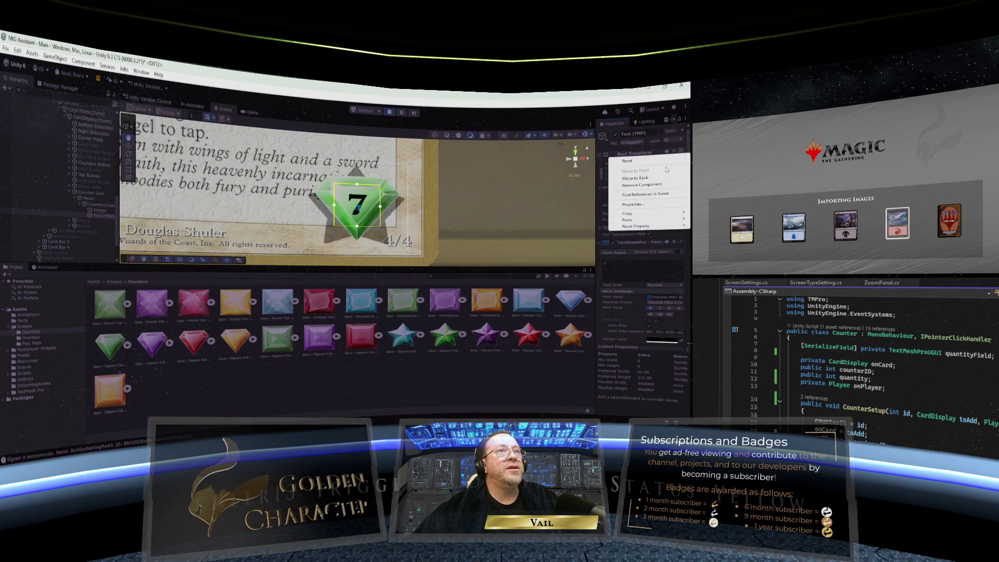
mouse_move(632, 228)
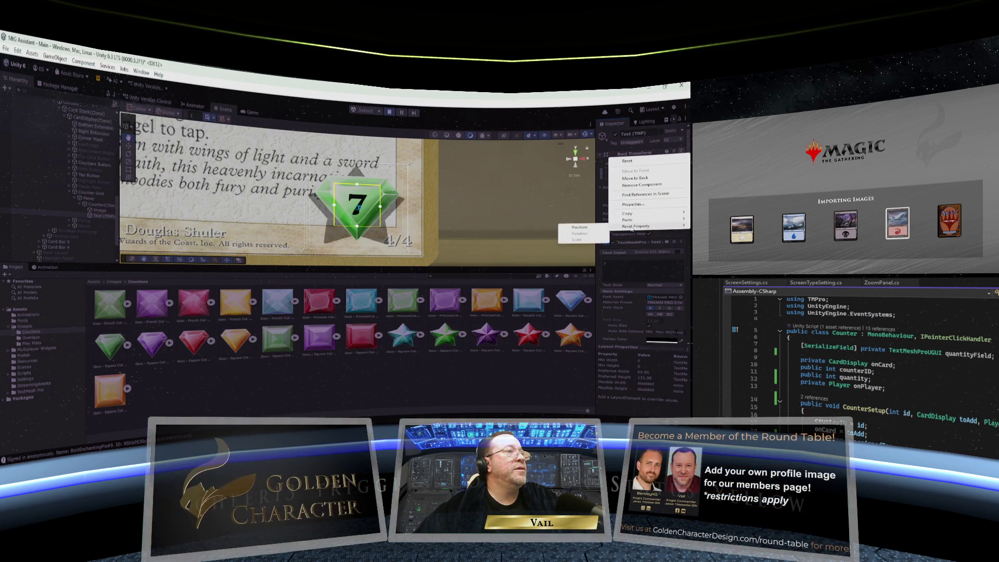
click(640, 184)
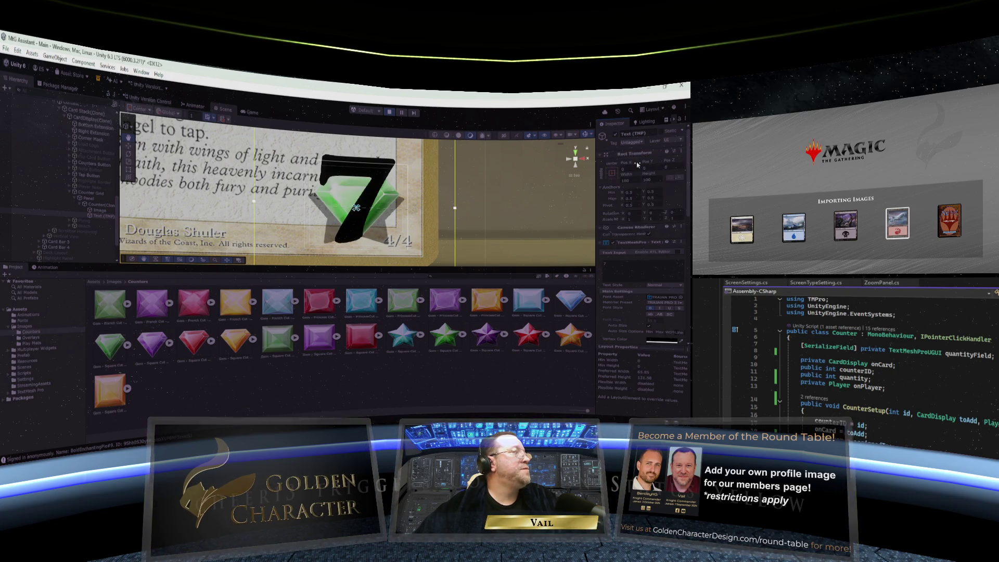
click(611, 174)
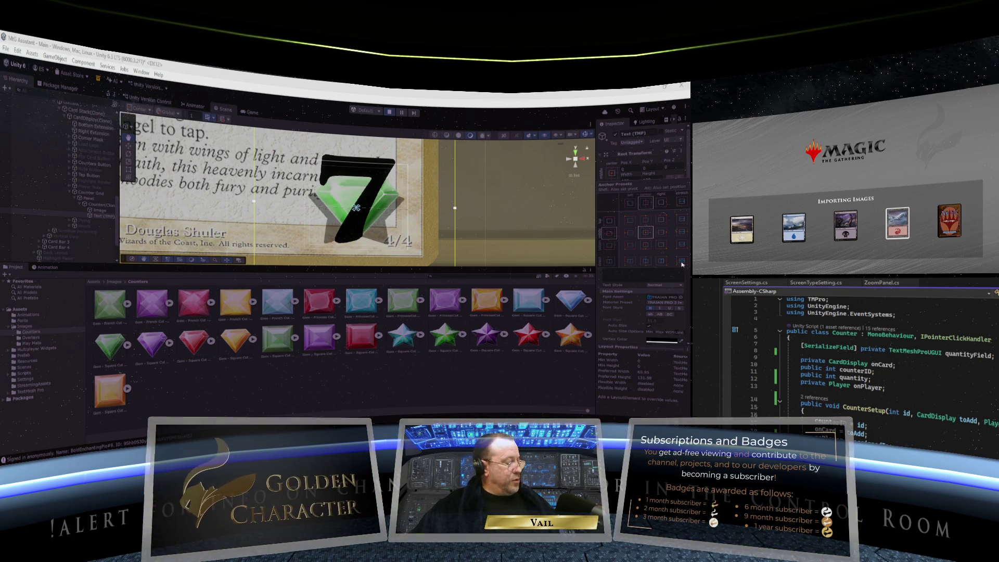
click(681, 261)
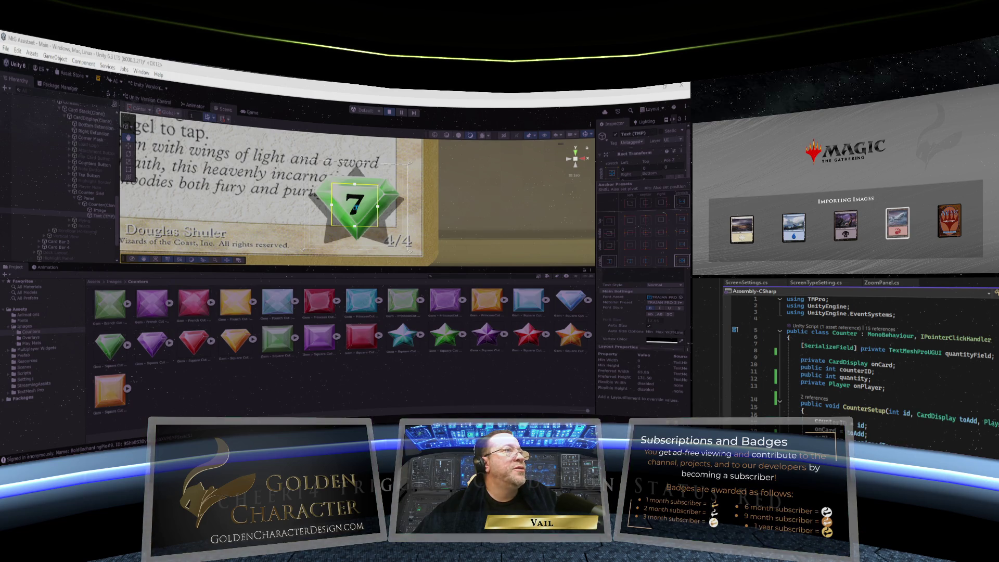
Step: Close the anchor presets and expand TextMeshPro Extra Settings in a wider Inspector
click(598, 166)
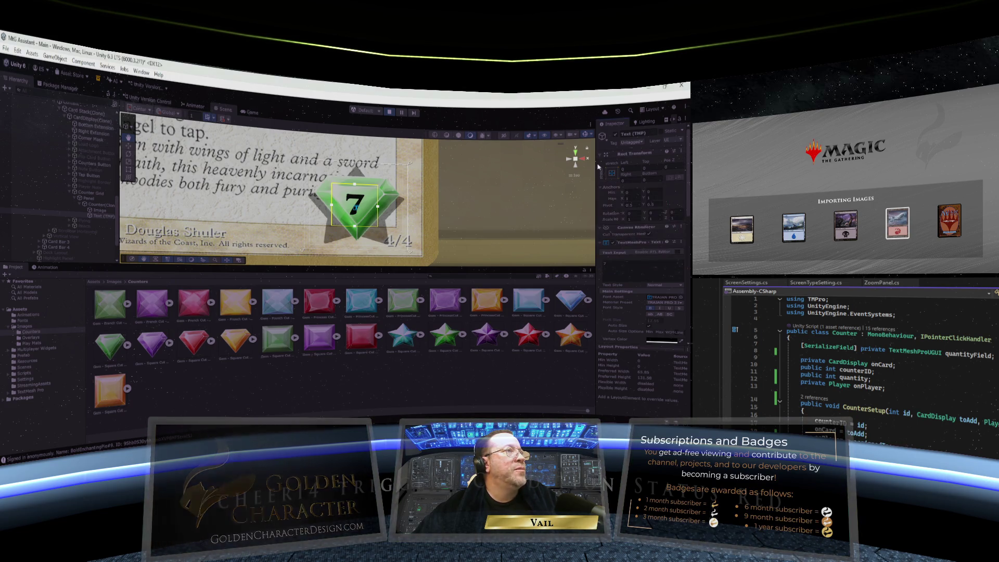
scroll(616, 250, down, 6)
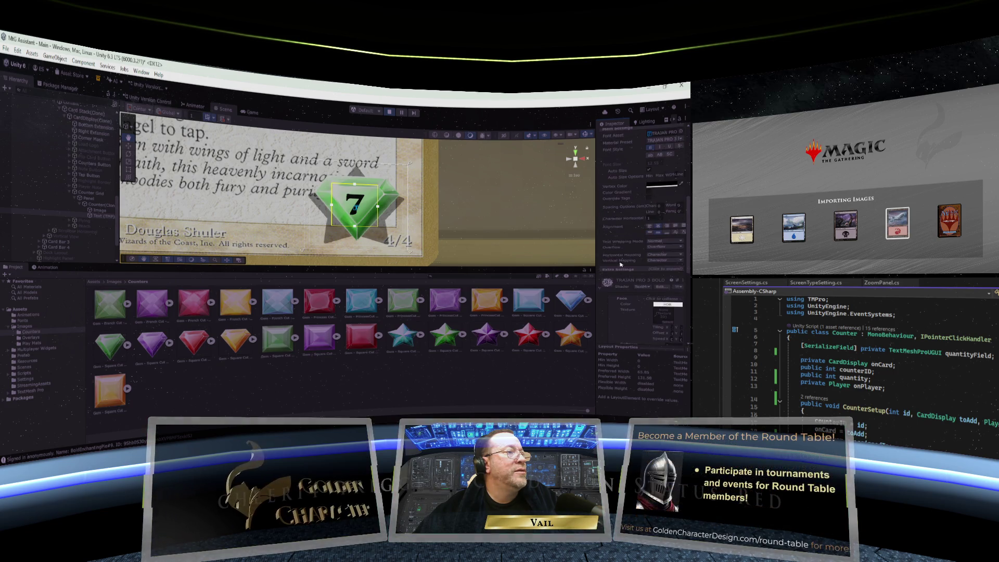
click(629, 270)
scroll(629, 284, down, 5)
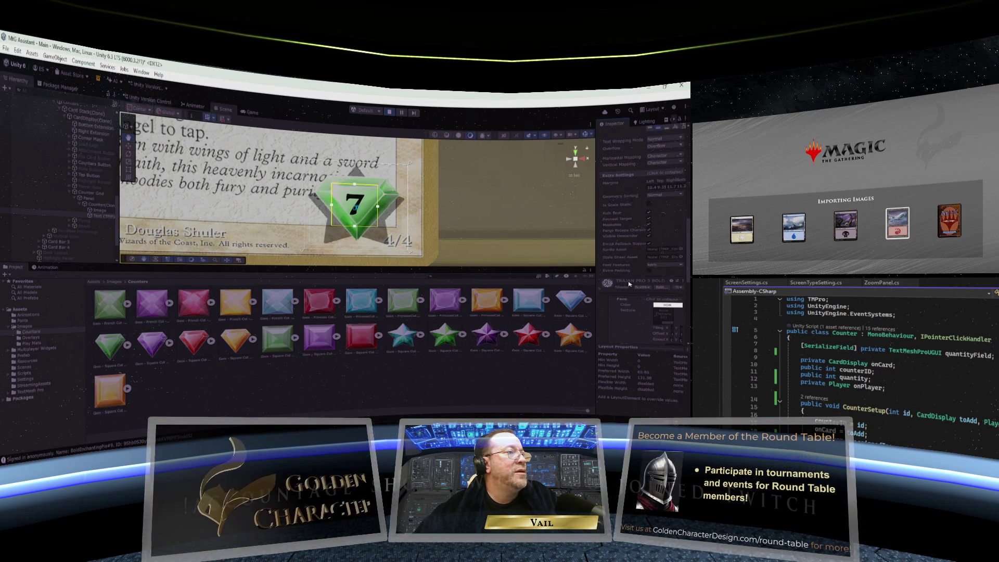
scroll(628, 276, up, 2)
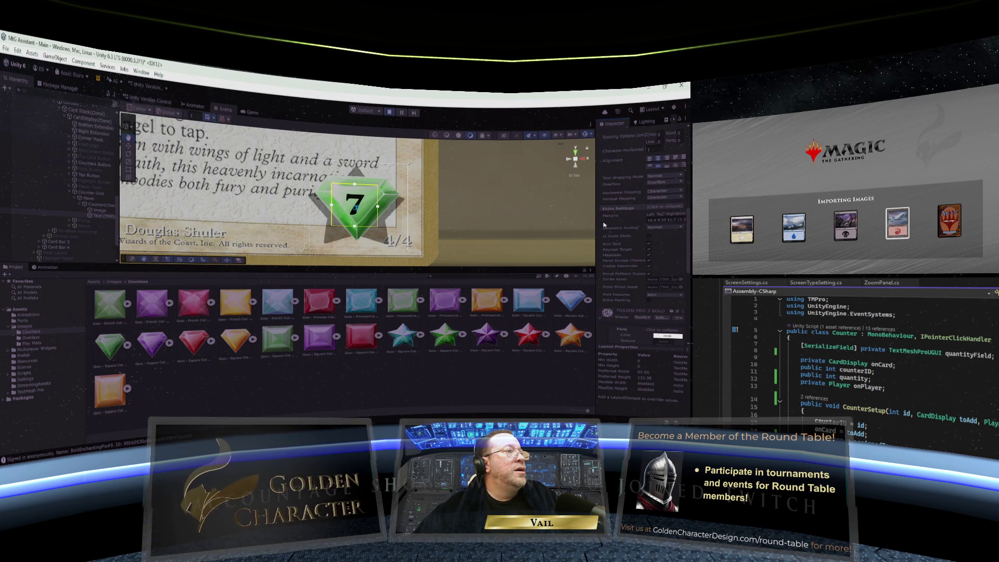
drag(596, 225, 557, 223)
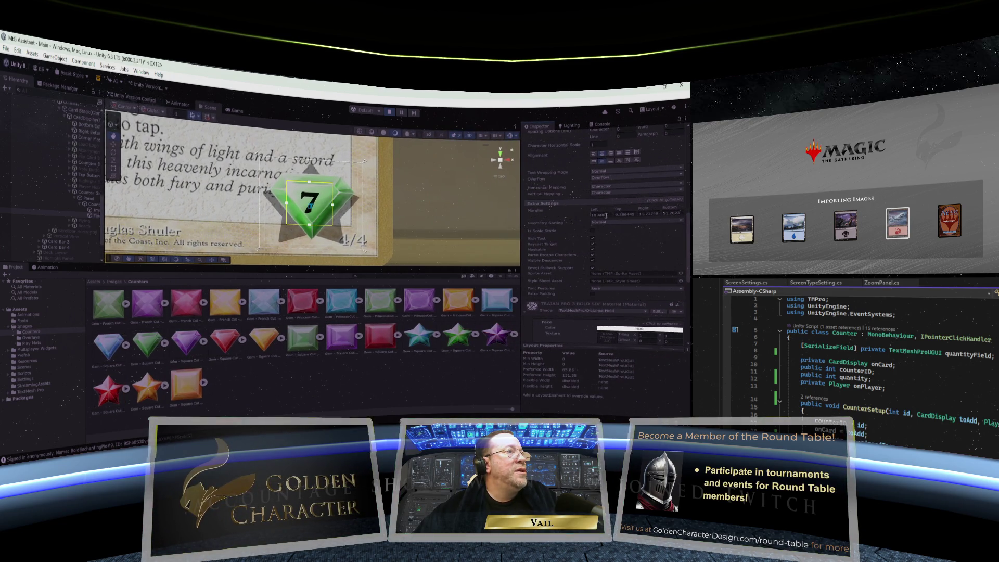
Step: Set the text's Left, Top, Right and Bottom margins all to 0
click(605, 214)
text(0)
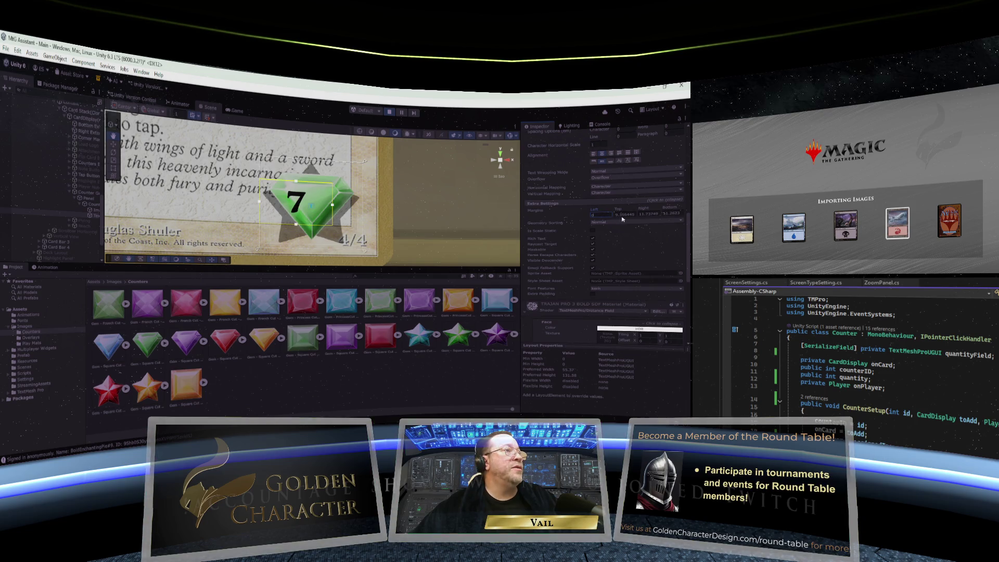
double_click(623, 213)
text(0)
double_click(642, 212)
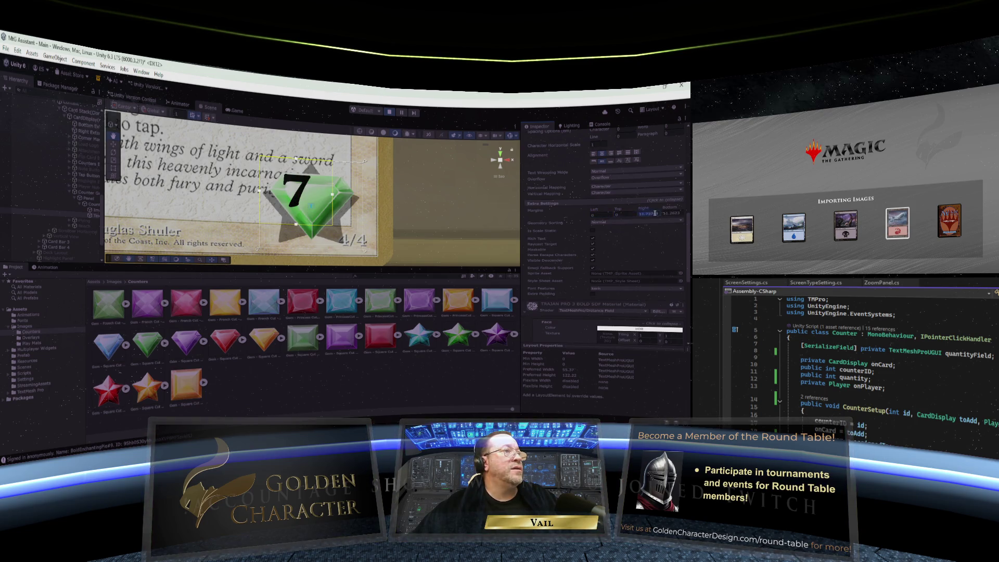
text(0)
double_click(667, 212)
text(0)
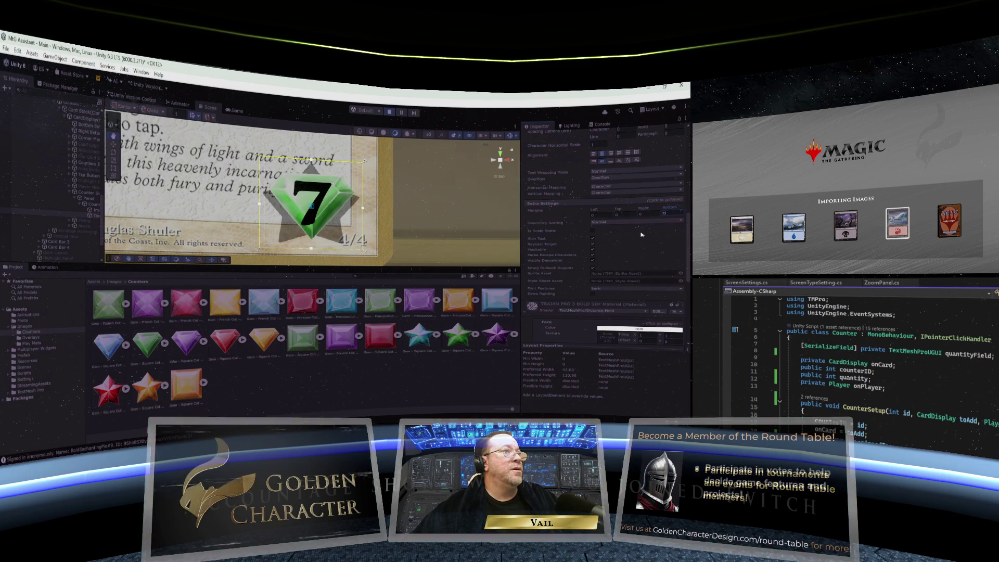
Step: Bring Streamer.bot to the front from the taskbar
scroll(644, 236, up, 10)
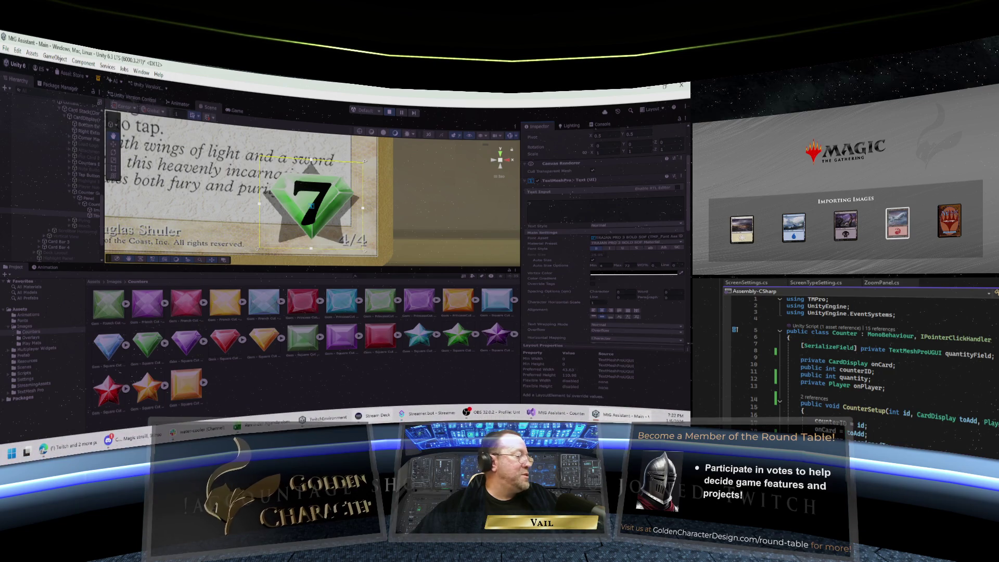
mouse_move(401, 415)
click(424, 371)
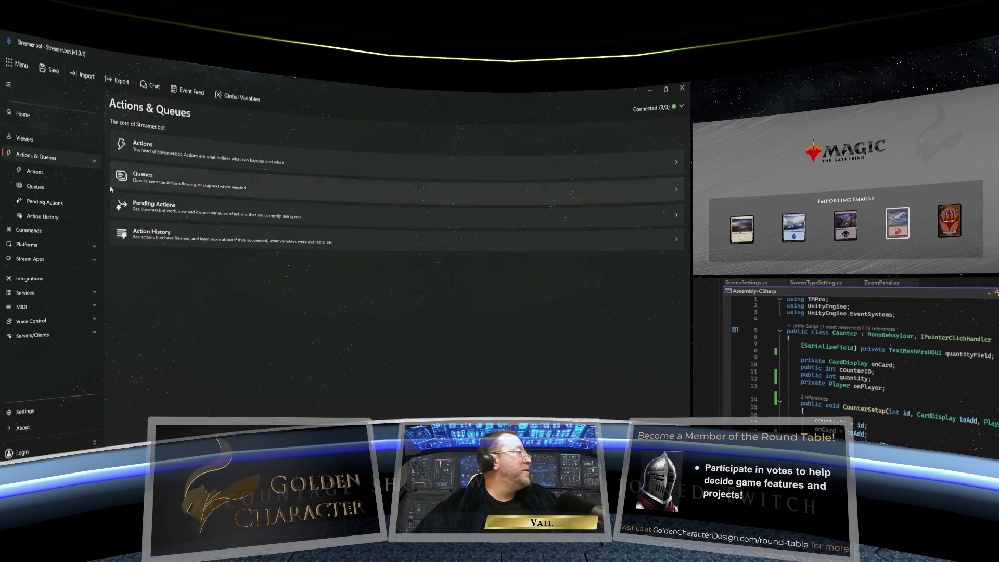
Step: Test-fire the Bot Attacking action's Twitch Moderation trigger to play its alert
click(64, 175)
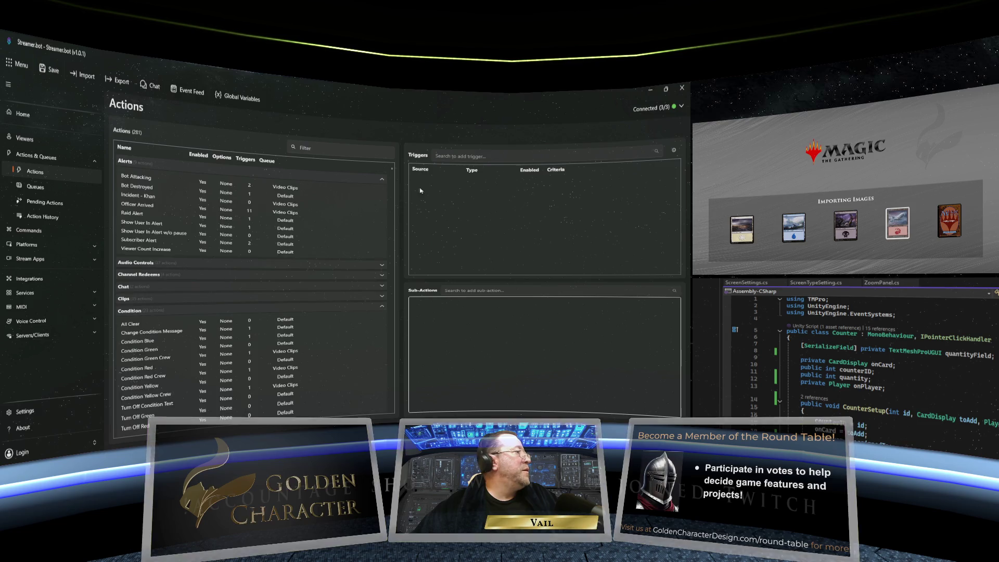
click(161, 178)
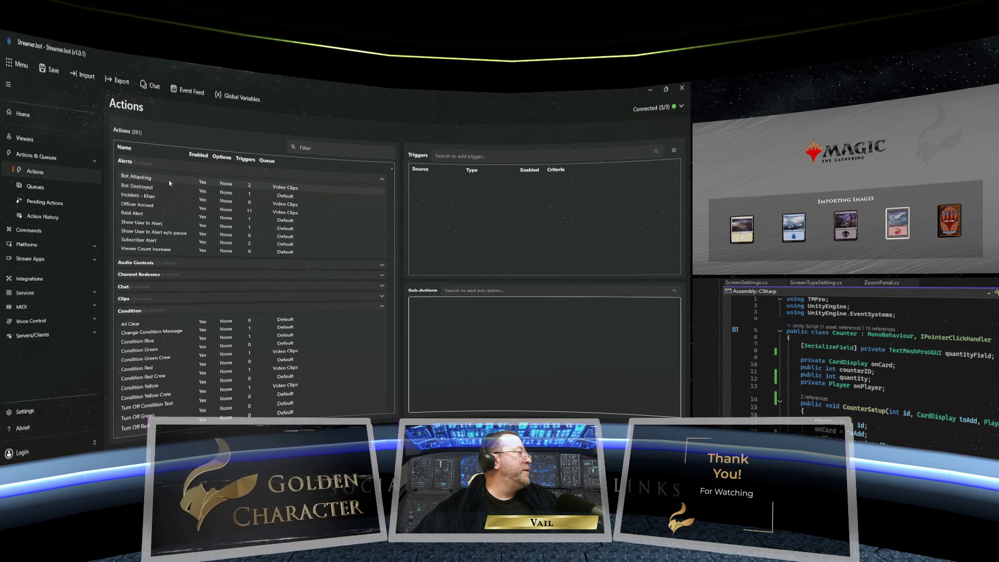
right_click(448, 189)
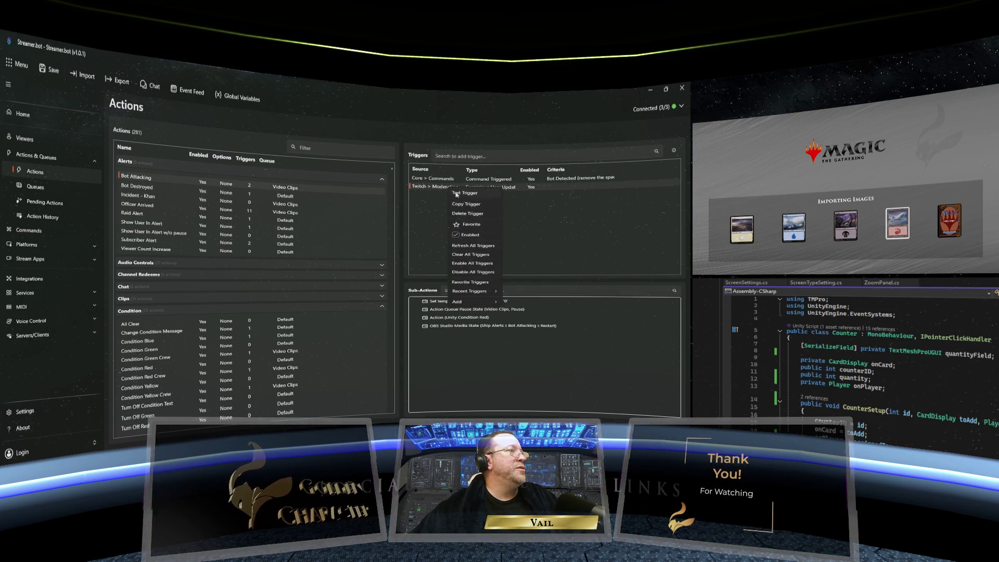
click(466, 193)
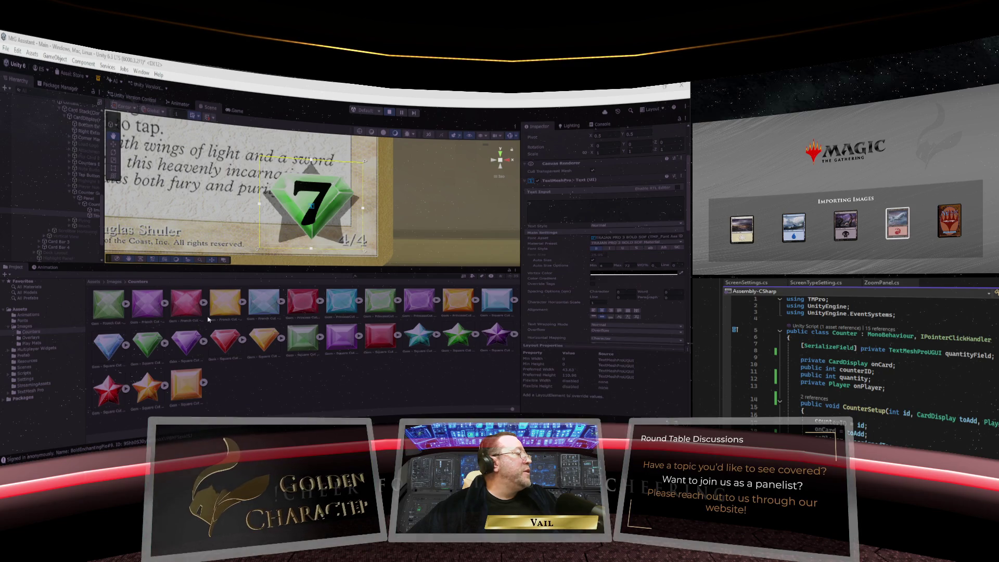
Step: Try the yellow French Cut and yellow square gems on the counter, ending on the purple French Cut gem
click(109, 311)
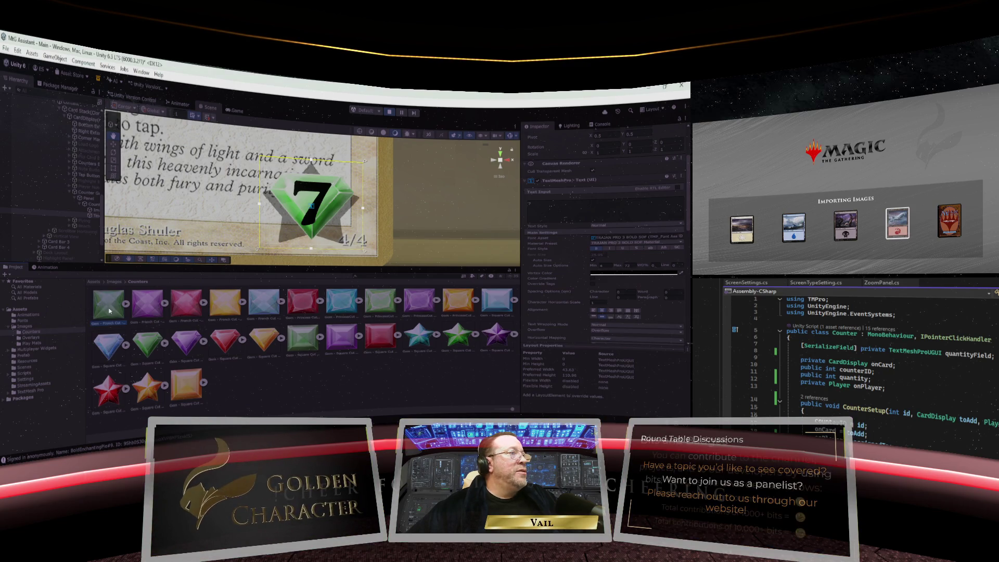
click(92, 209)
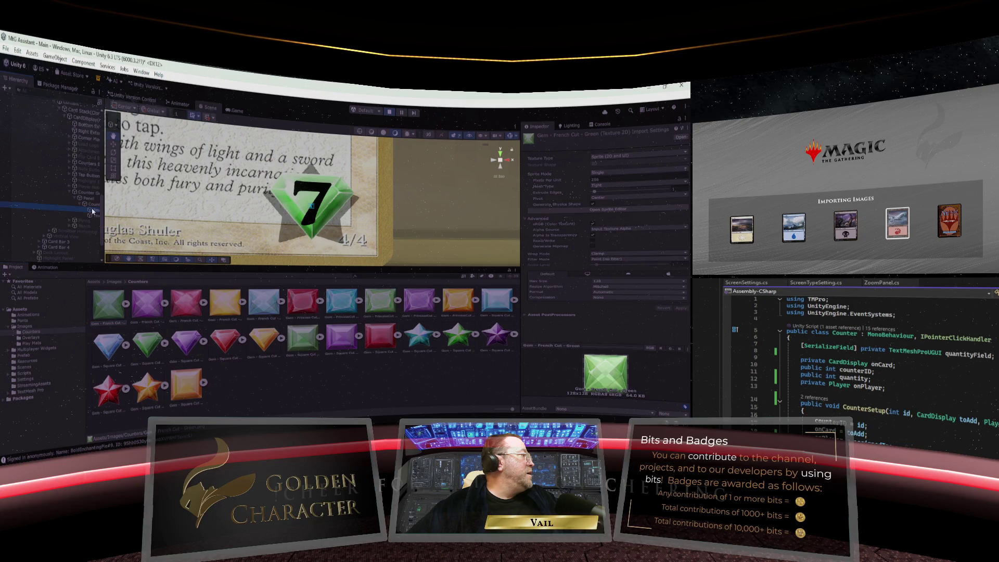
drag(233, 309, 247, 303)
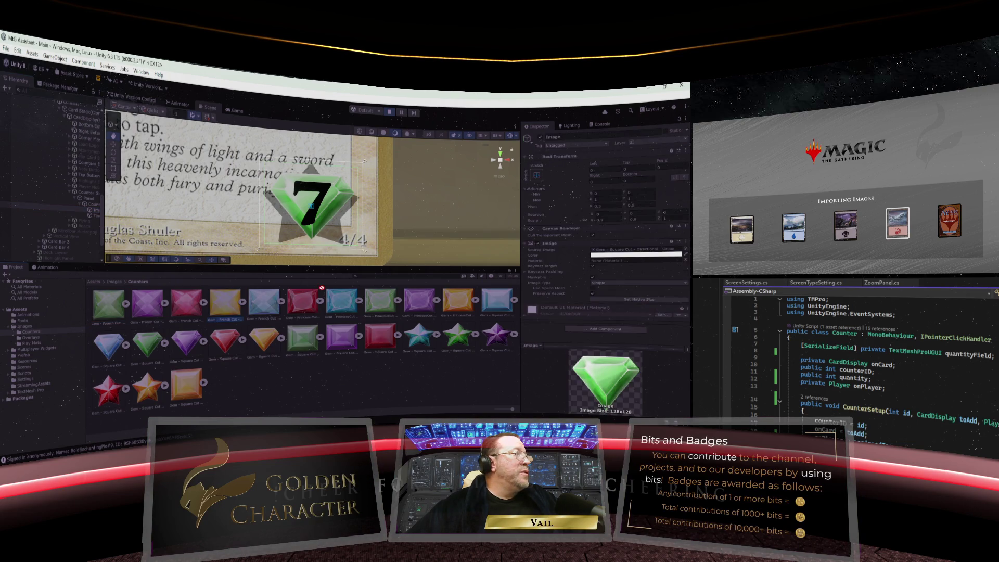
drag(321, 287, 638, 251)
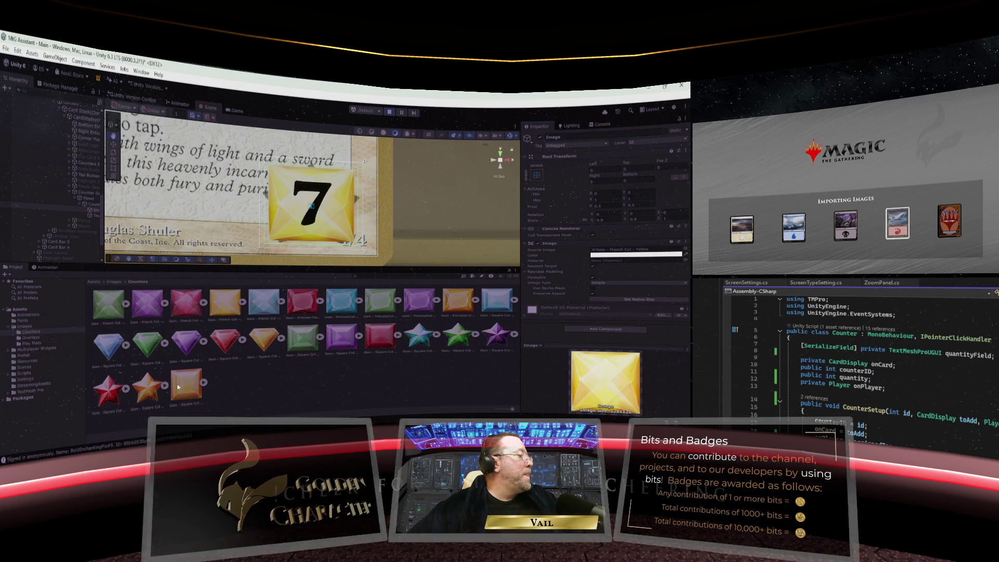
mouse_move(178, 386)
mouse_down()
mouse_move(468, 292)
mouse_move(638, 250)
mouse_up()
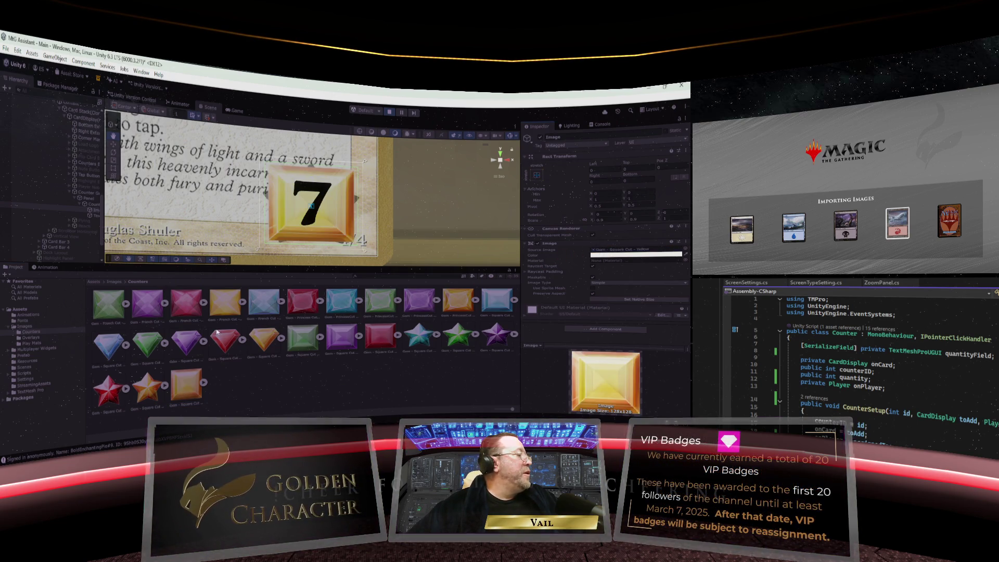
drag(224, 338, 614, 252)
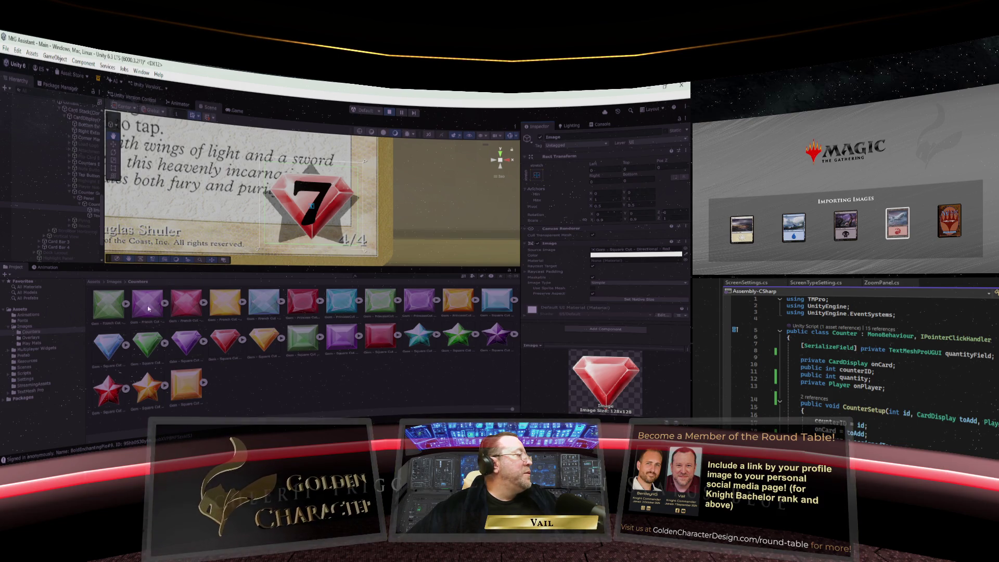
drag(148, 309, 623, 252)
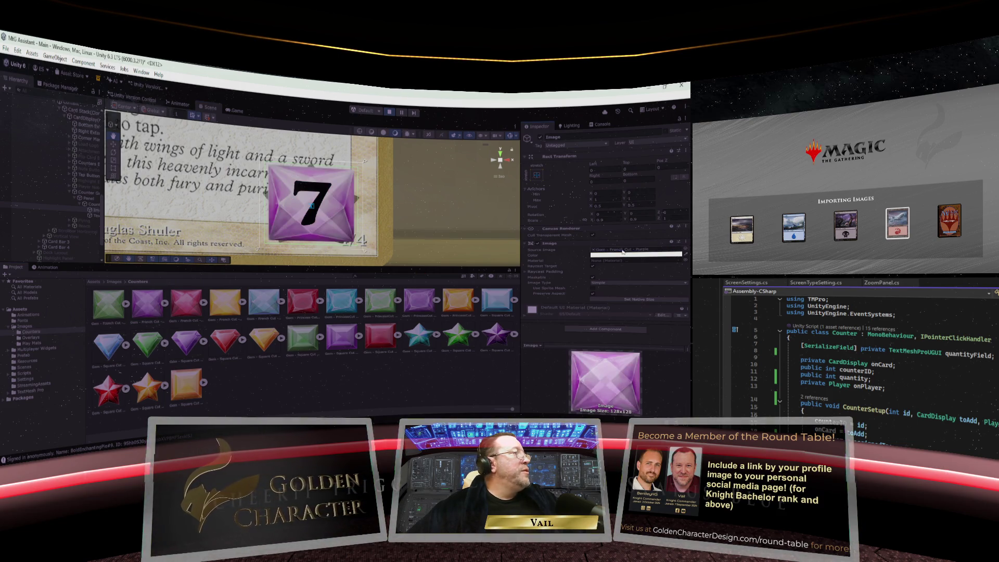
click(266, 249)
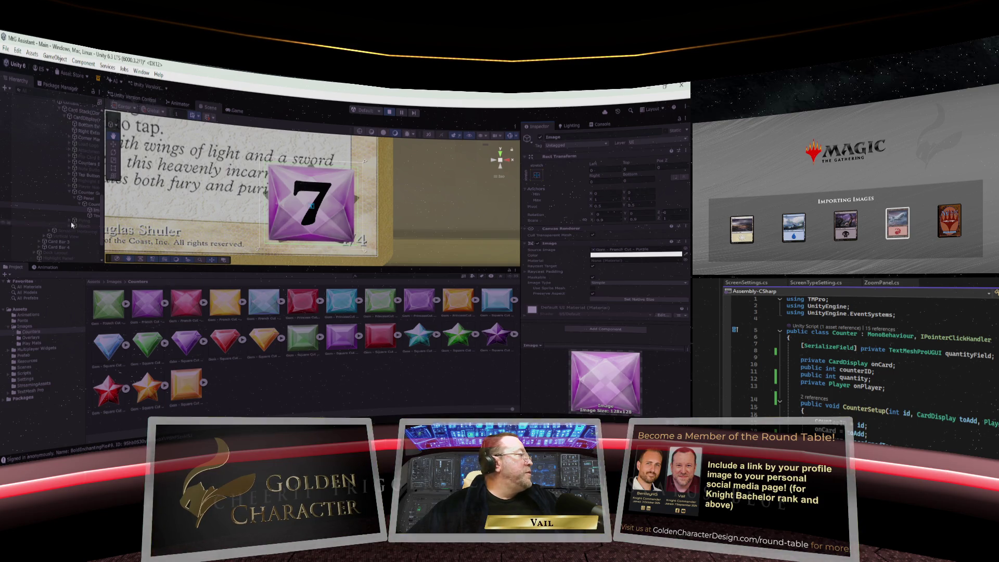
Step: Change the counter's displayed number to 28
click(553, 262)
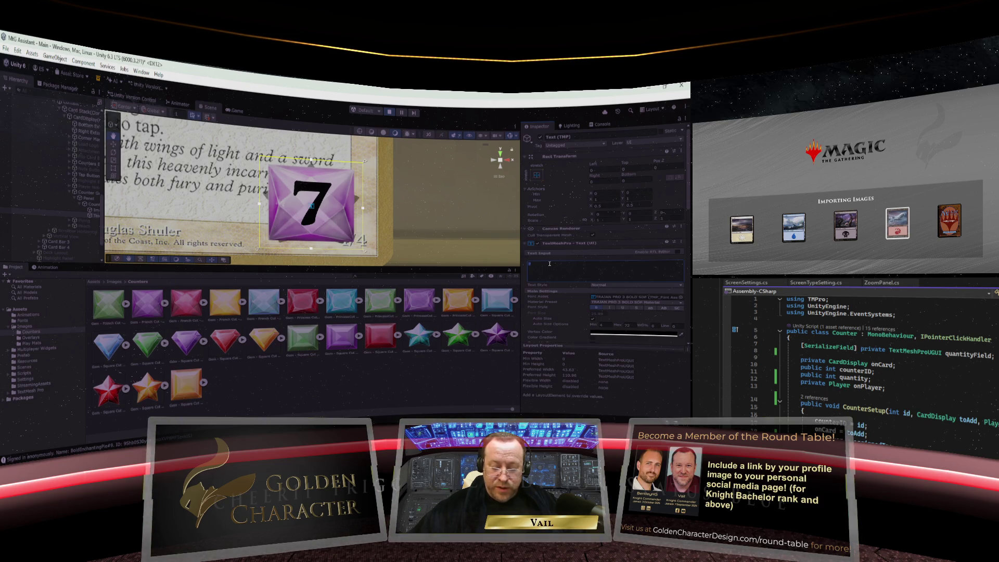
text(28)
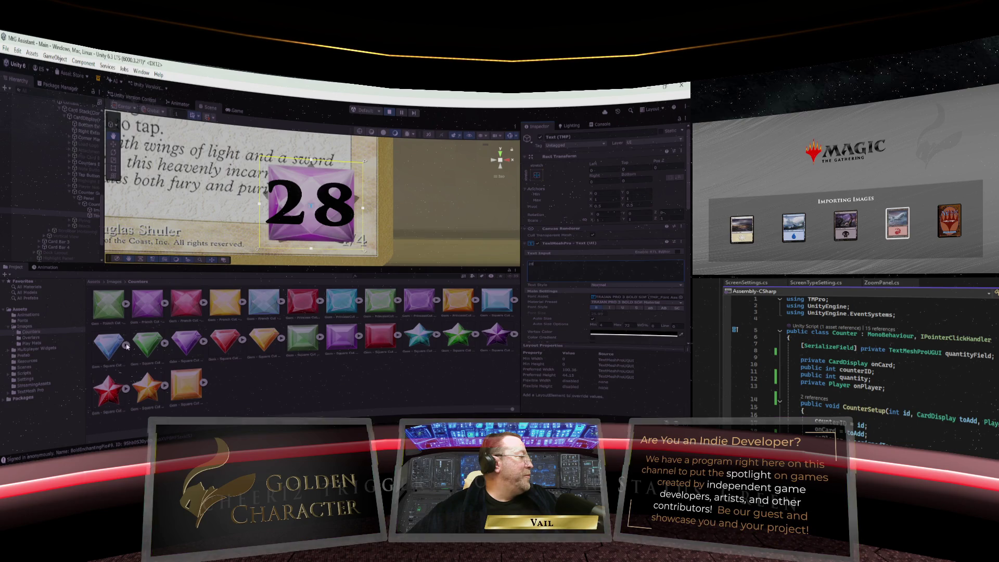
drag(127, 346, 96, 345)
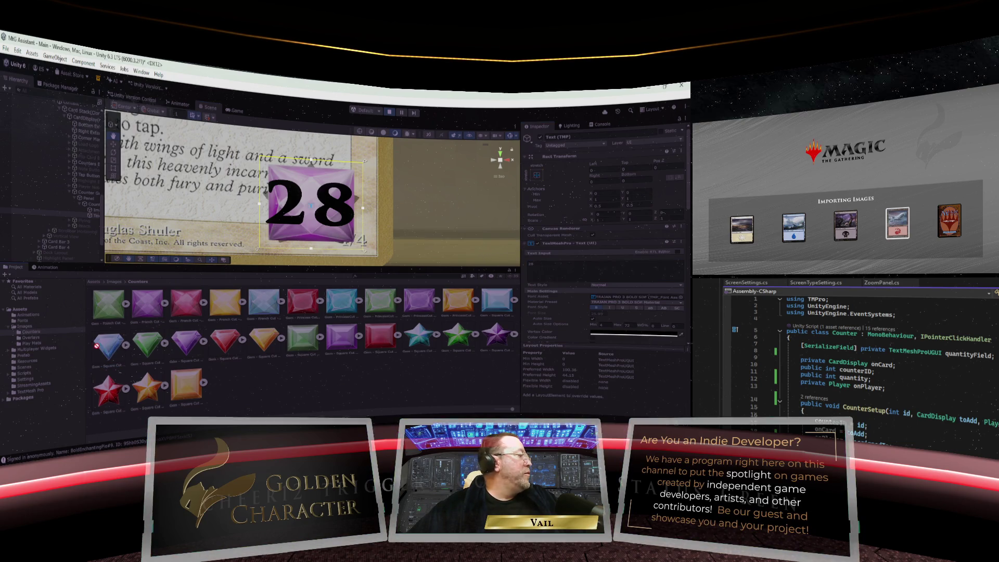
Step: Swap the counter's gem sprite to the blue square gem, then the yellow square gem
click(94, 209)
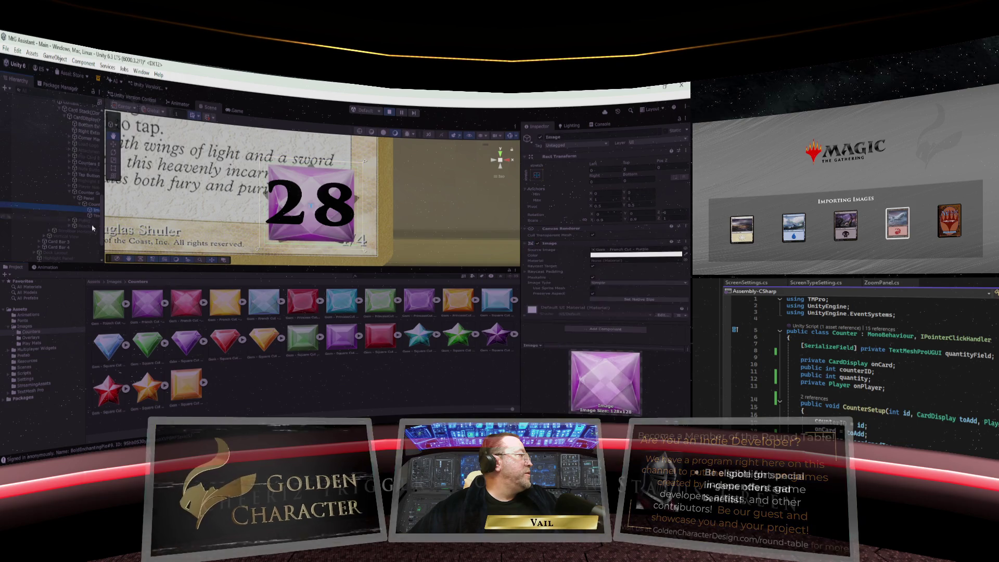
click(623, 252)
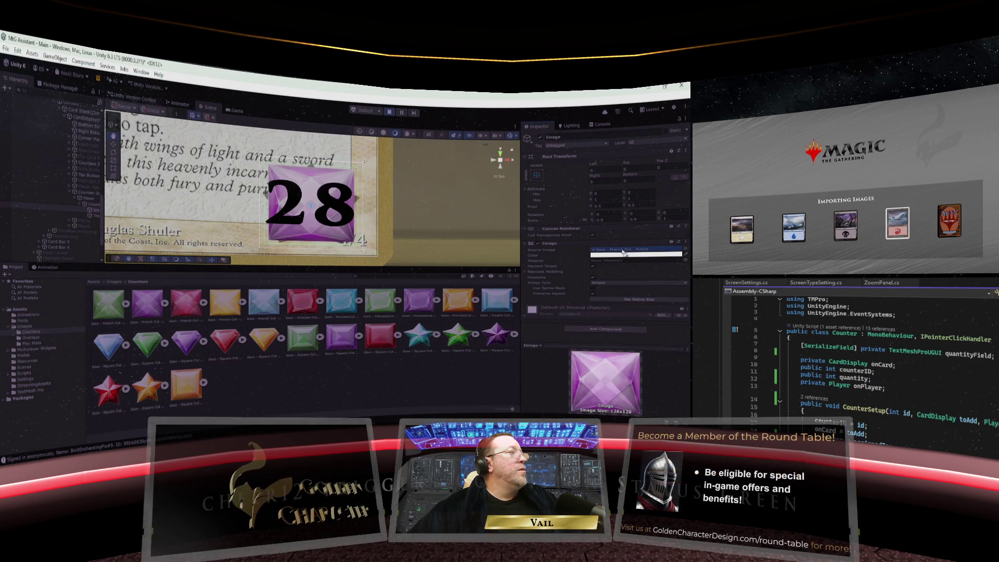
drag(624, 252, 624, 252)
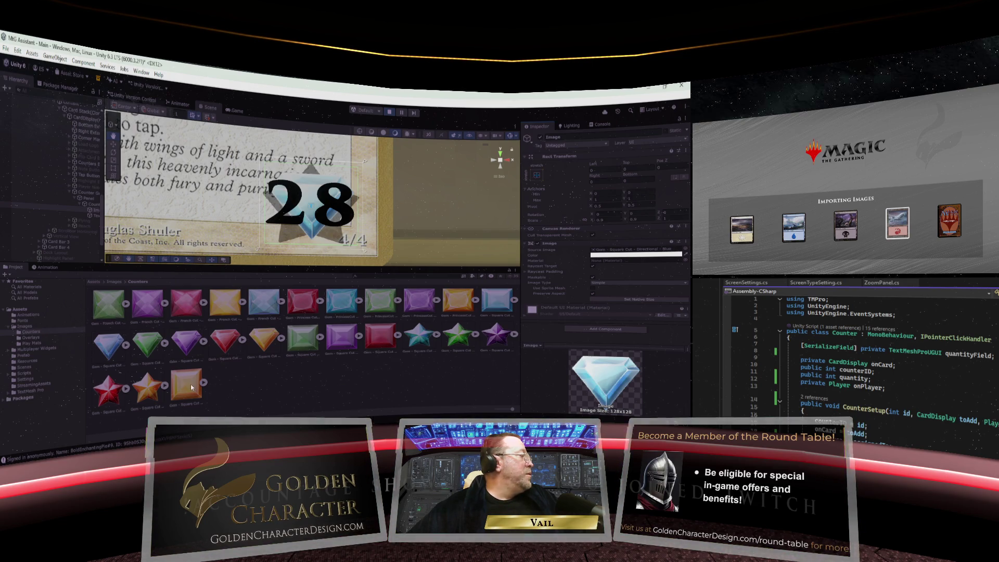
mouse_move(192, 387)
mouse_down()
mouse_move(201, 374)
mouse_move(607, 250)
mouse_up()
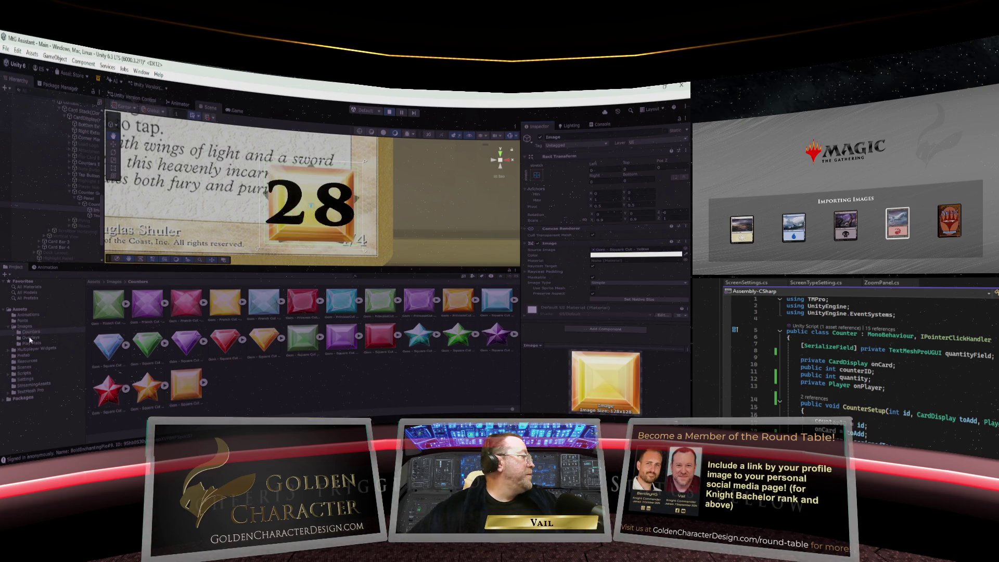
click(88, 215)
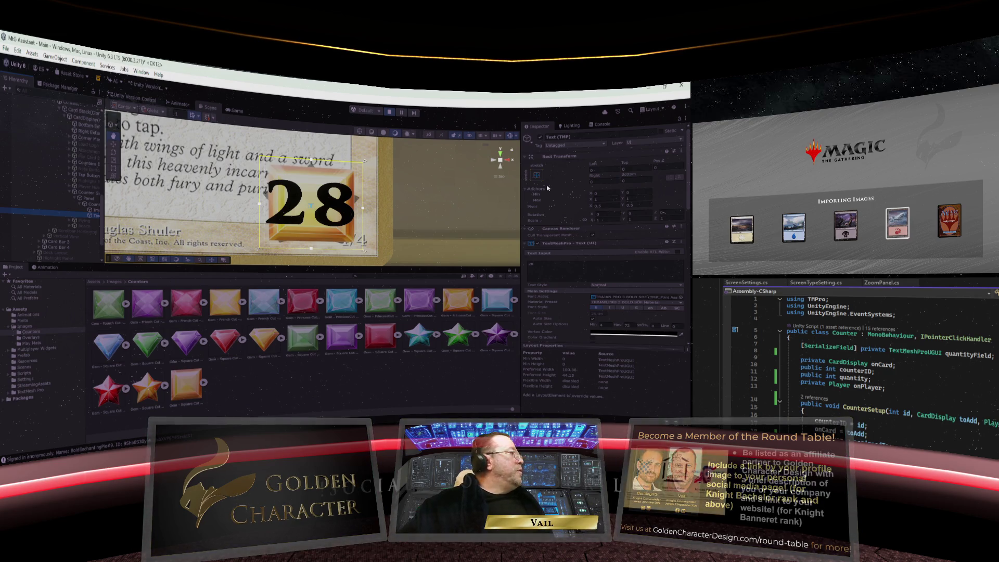
Step: Give the counter's Text small Left and Right Rect Transform insets so 28 sits inside the gem
click(91, 205)
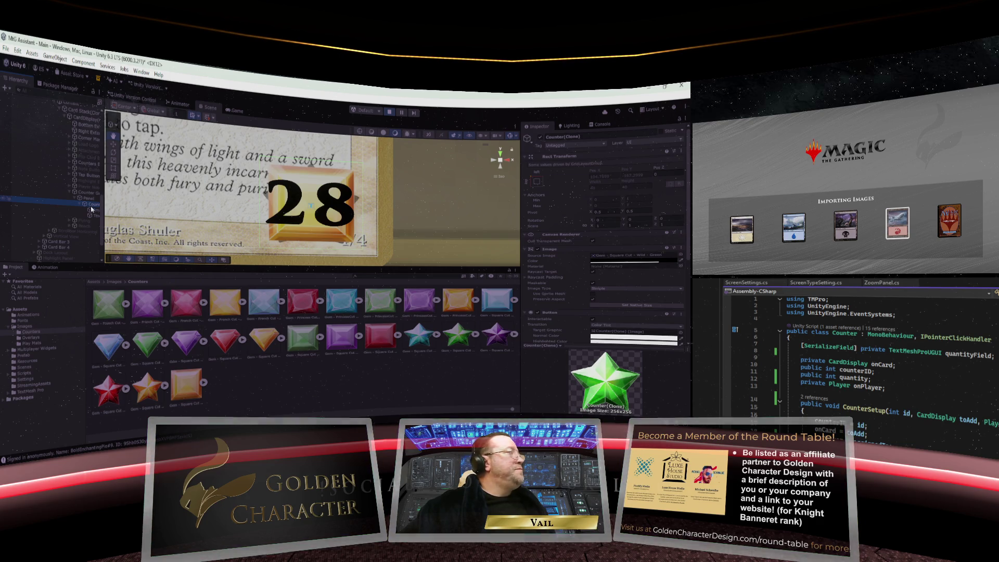
click(93, 210)
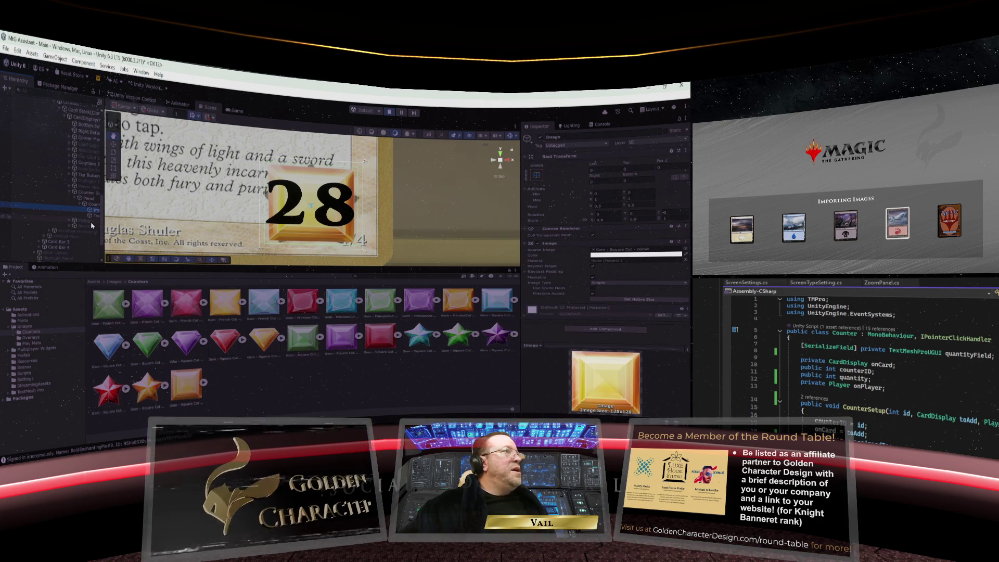
click(95, 216)
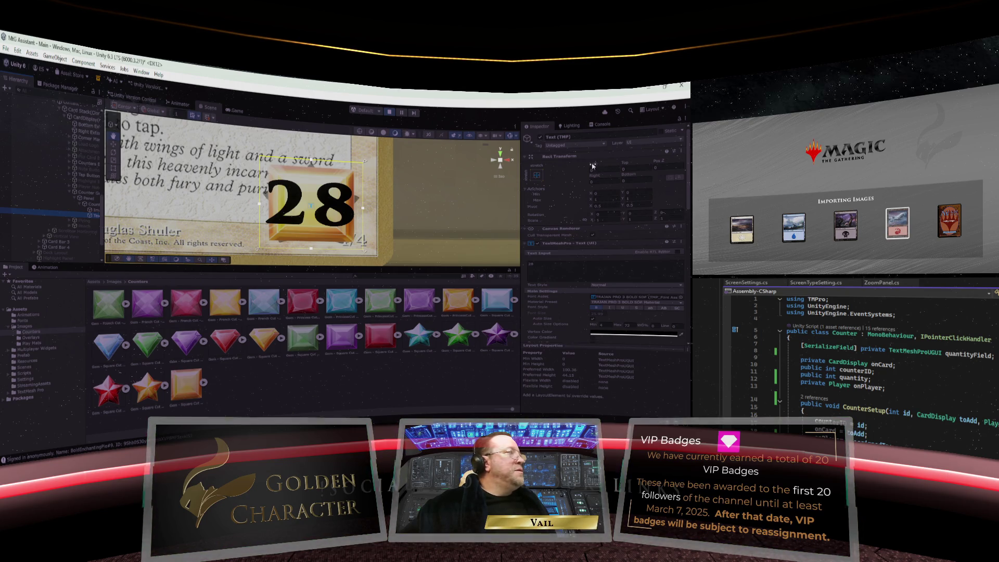
drag(592, 165, 666, 163)
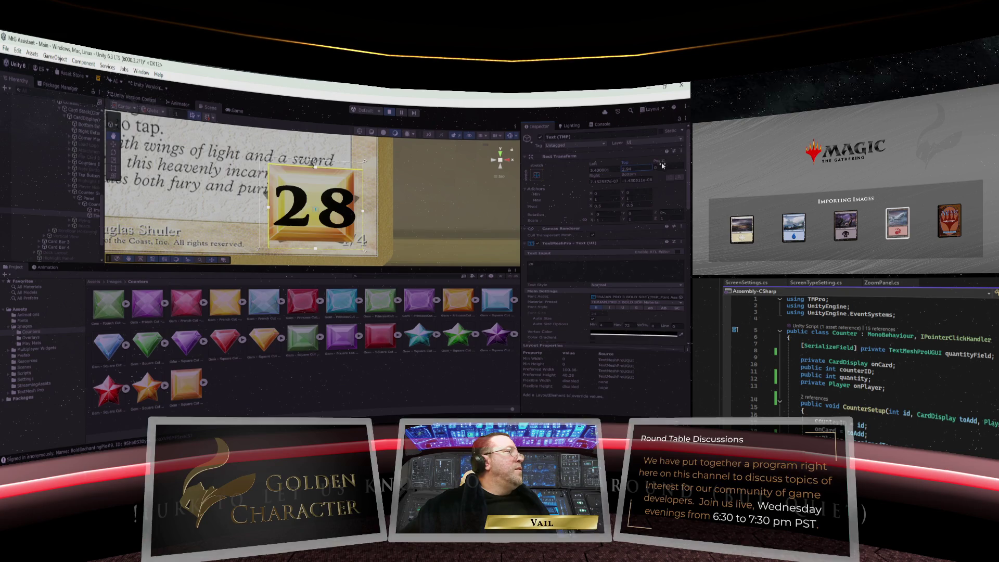
drag(594, 176, 670, 175)
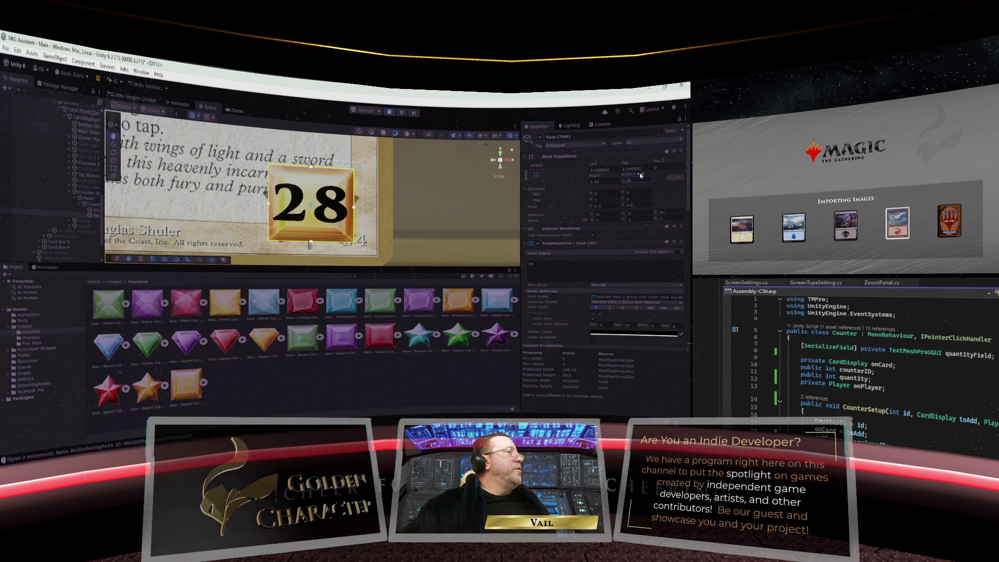
Step: Replace the counter's number 28 with 12
click(528, 269)
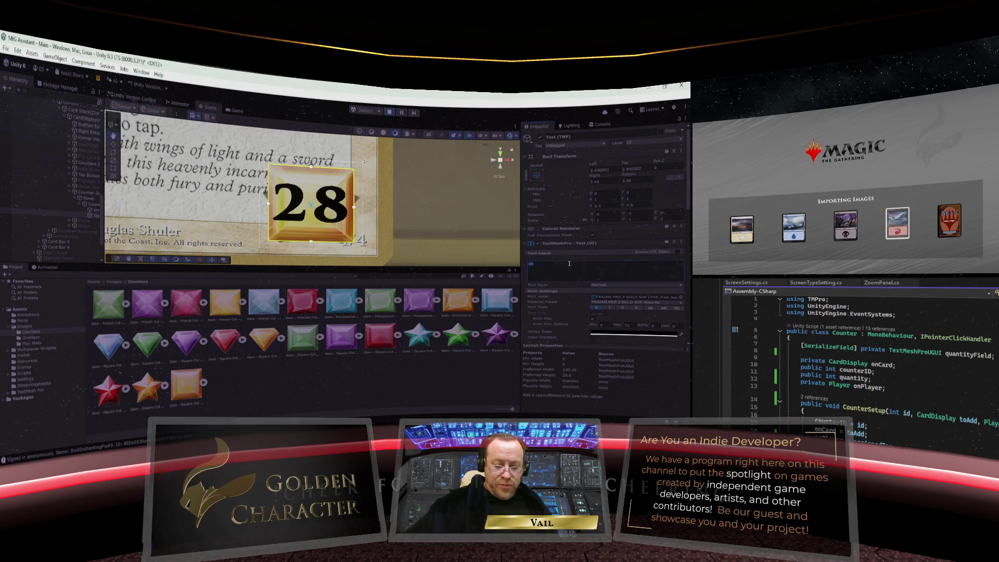
text(88)
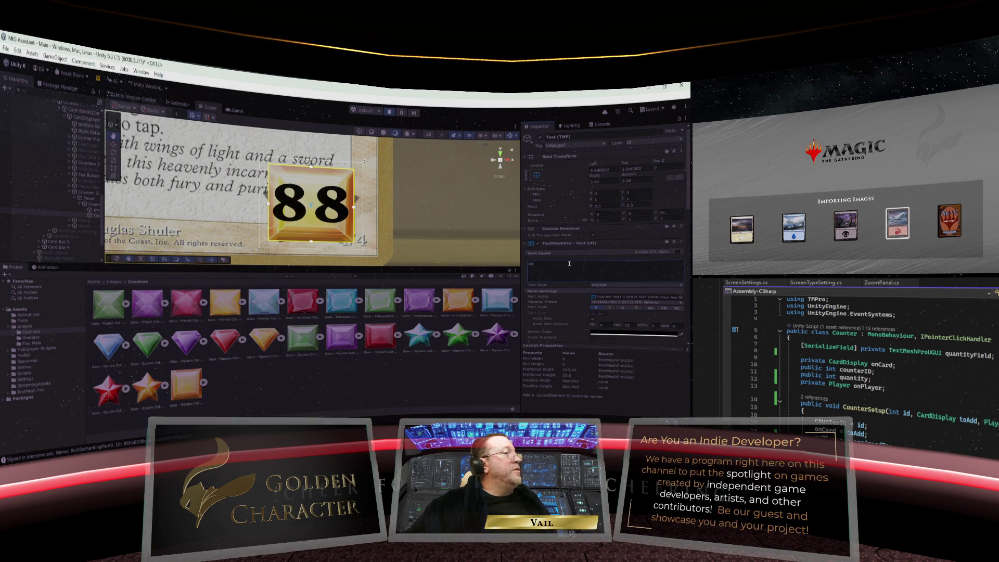
key(BackSpace)
key(BackSpace)
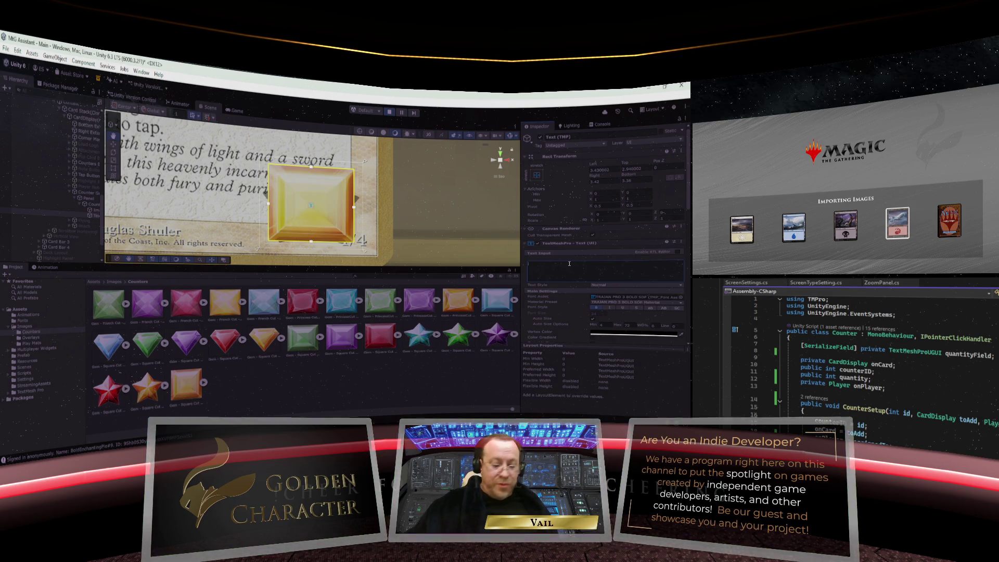
text(8)
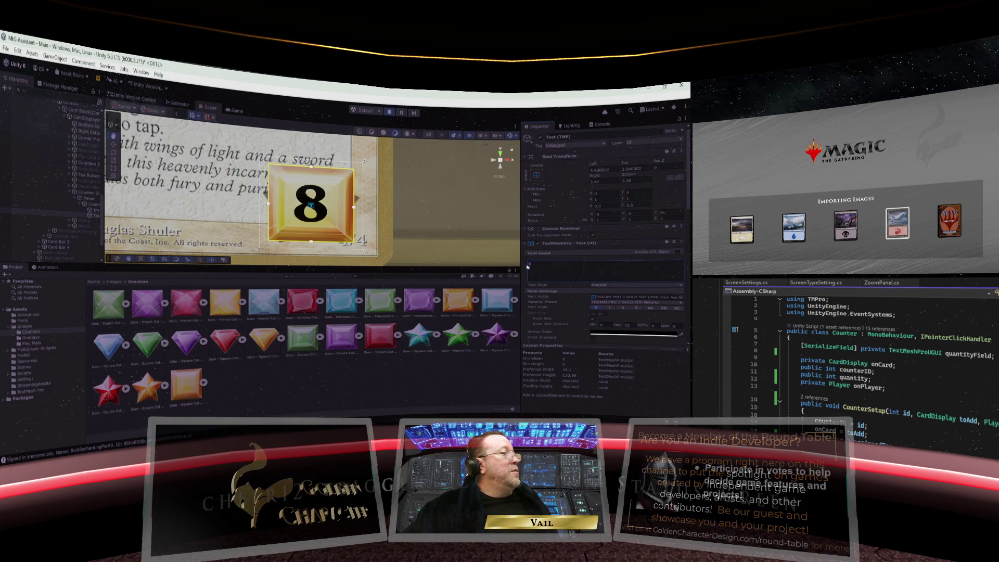
text(12)
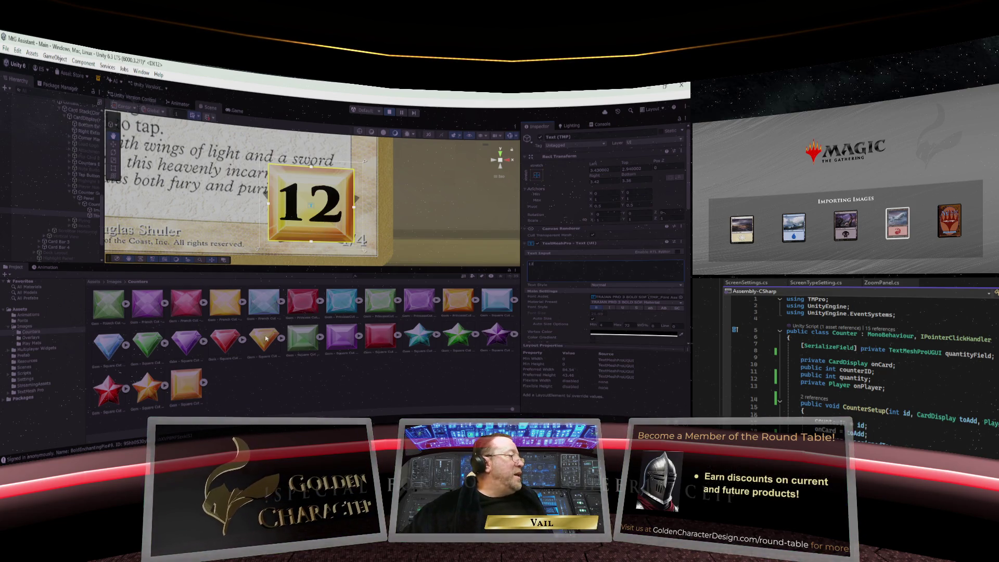
Step: Set the counter's Source Image to Gem - Square Cut - Directional - Yellow
click(266, 338)
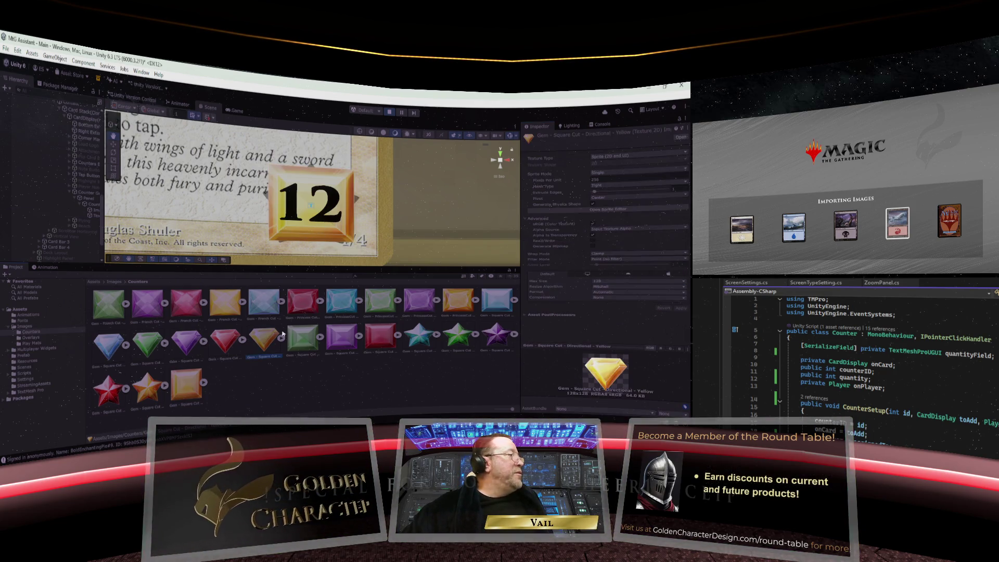
click(95, 209)
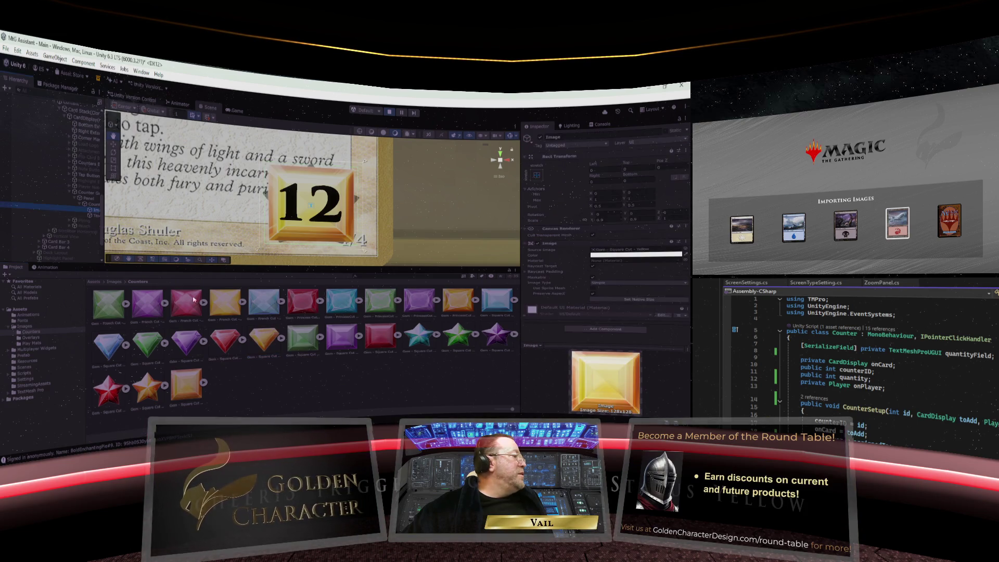
click(267, 344)
drag(268, 344, 609, 250)
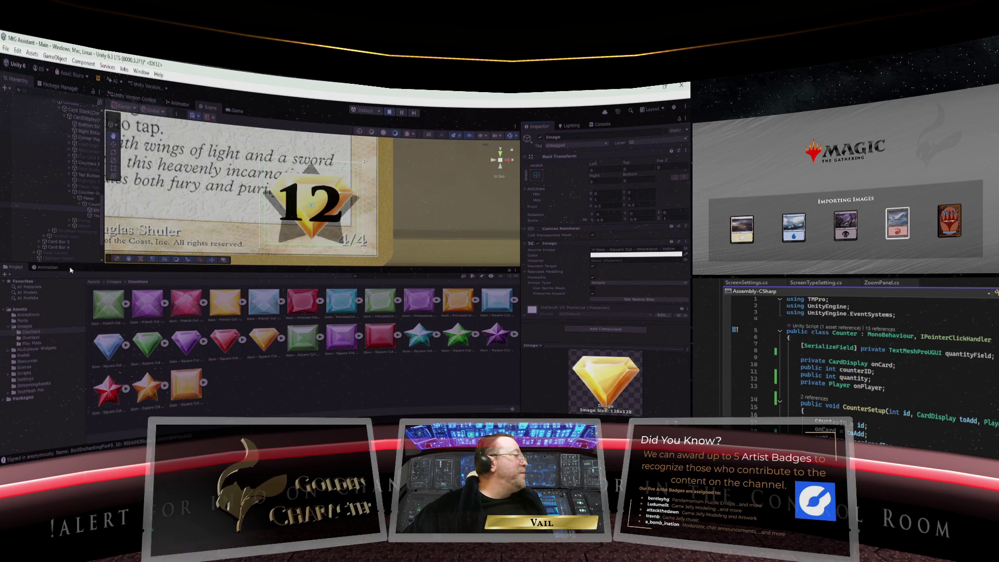
Step: Try 7 and 5 as the counter's number before settling on 38
click(84, 214)
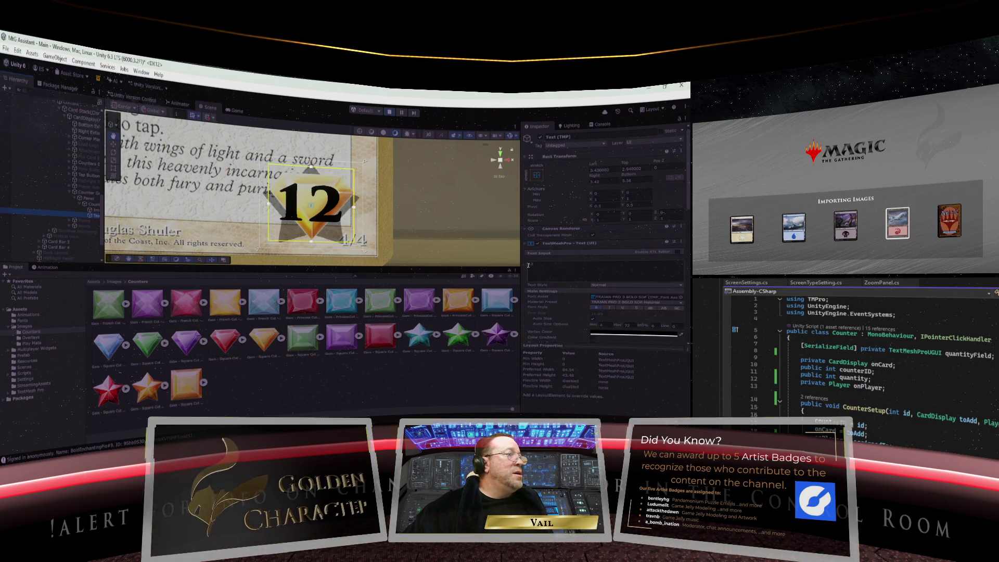
drag(528, 265, 545, 266)
text(7)
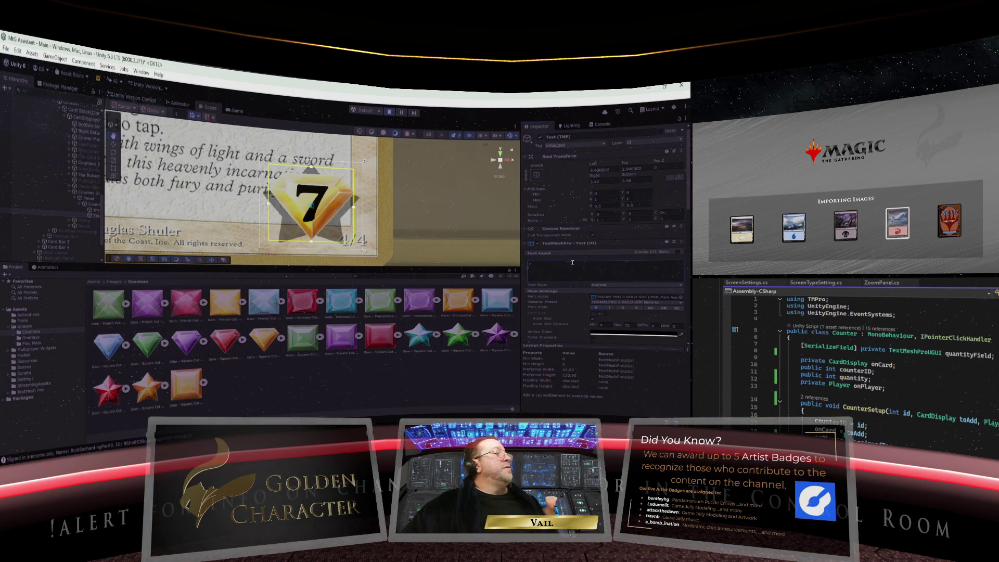
key(BackSpace)
text(5)
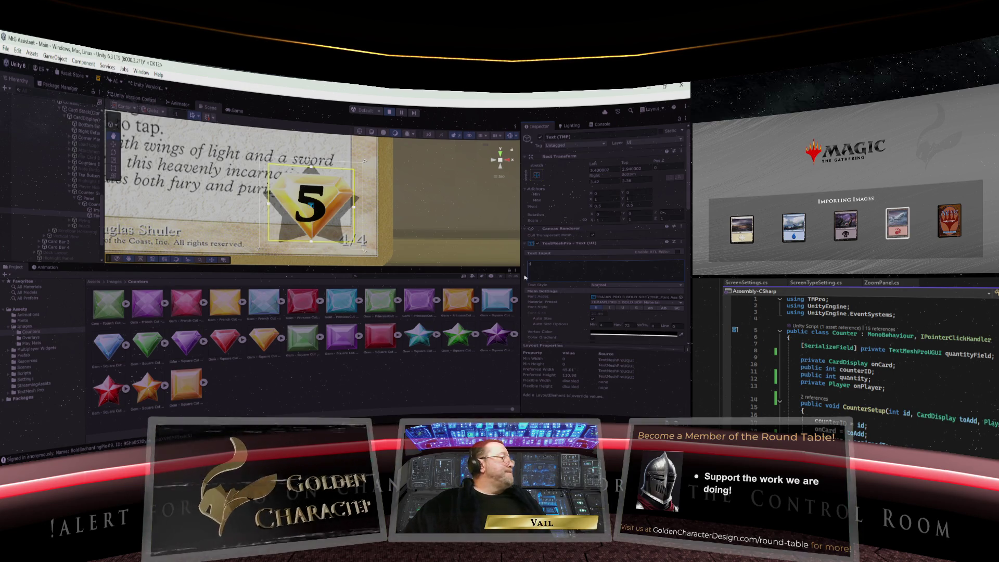
key(BackSpace)
text(38)
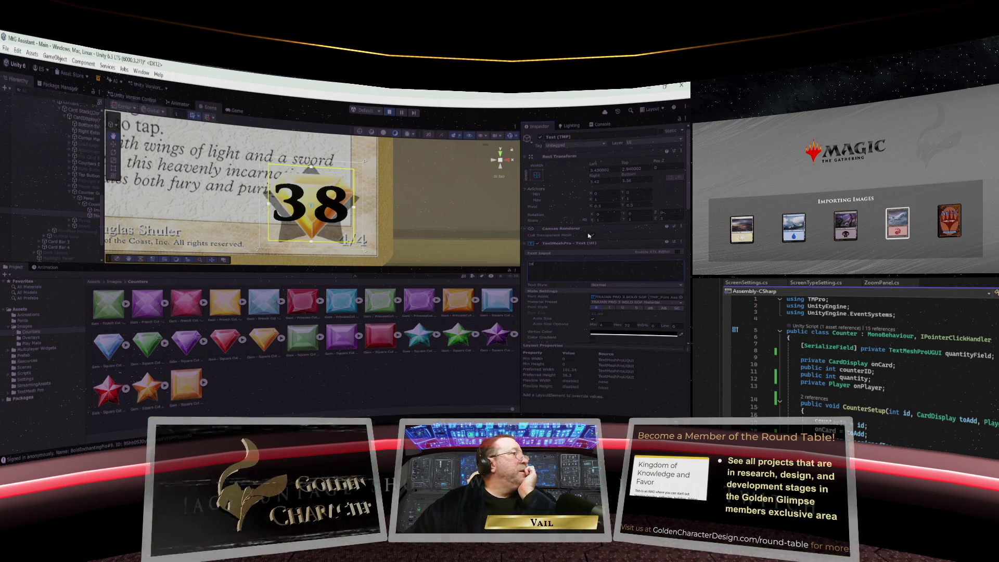
Step: Nudge the 38 text's top, bottom and left margins slightly inward
drag(626, 163, 653, 162)
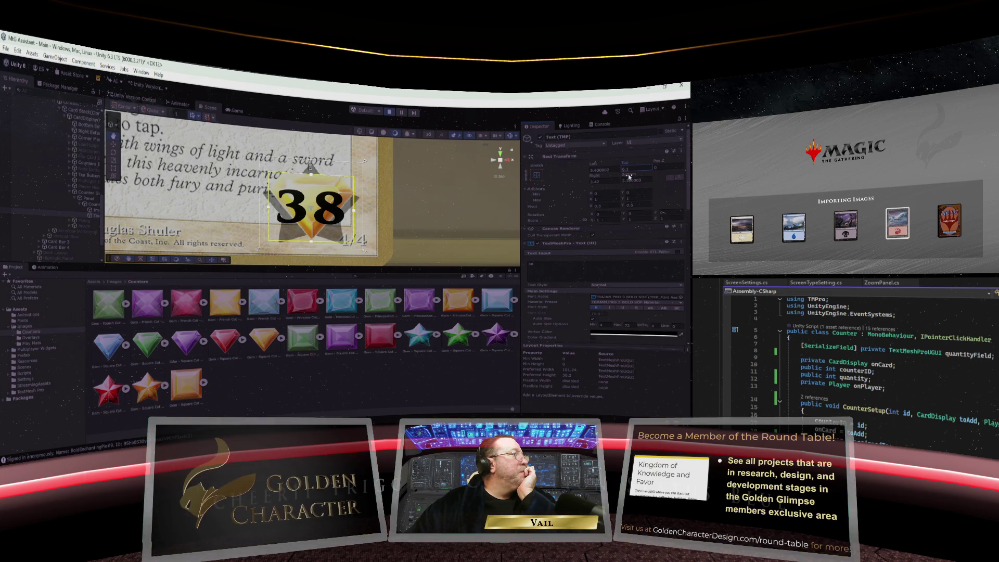
drag(629, 176, 641, 174)
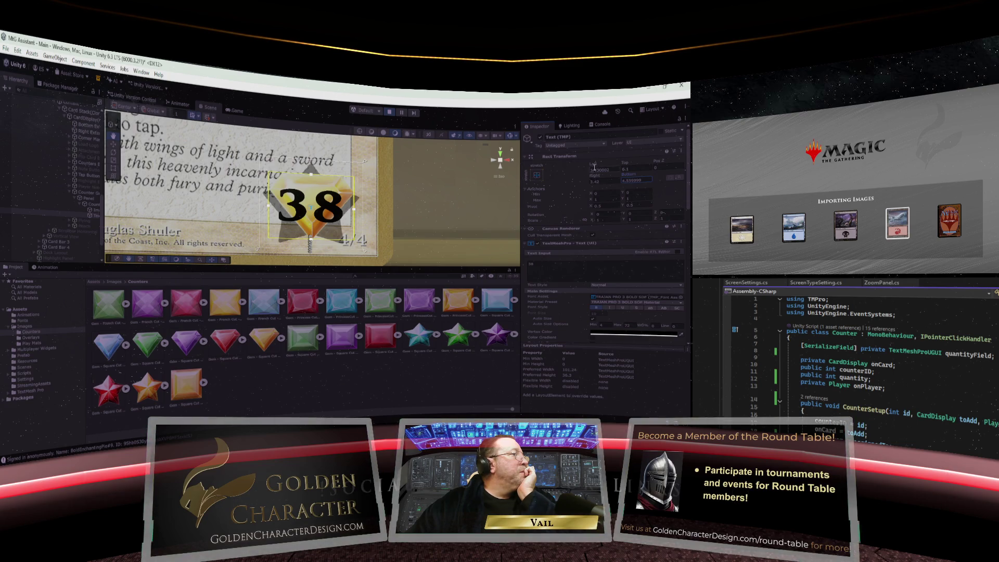
drag(593, 165, 600, 164)
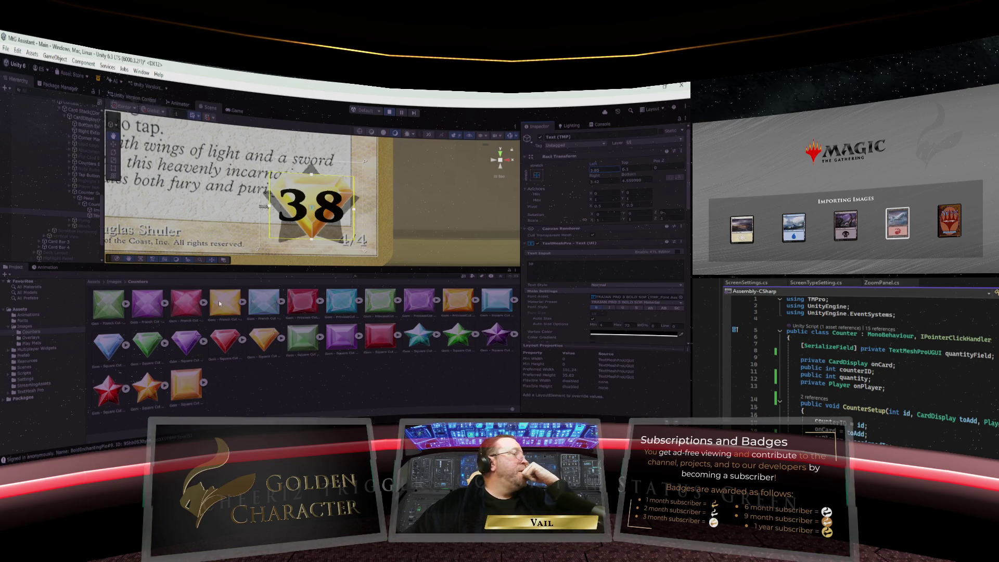
Step: Try blue French Cut, yellow square and purple square gems, ending on the gold star sprite
click(96, 210)
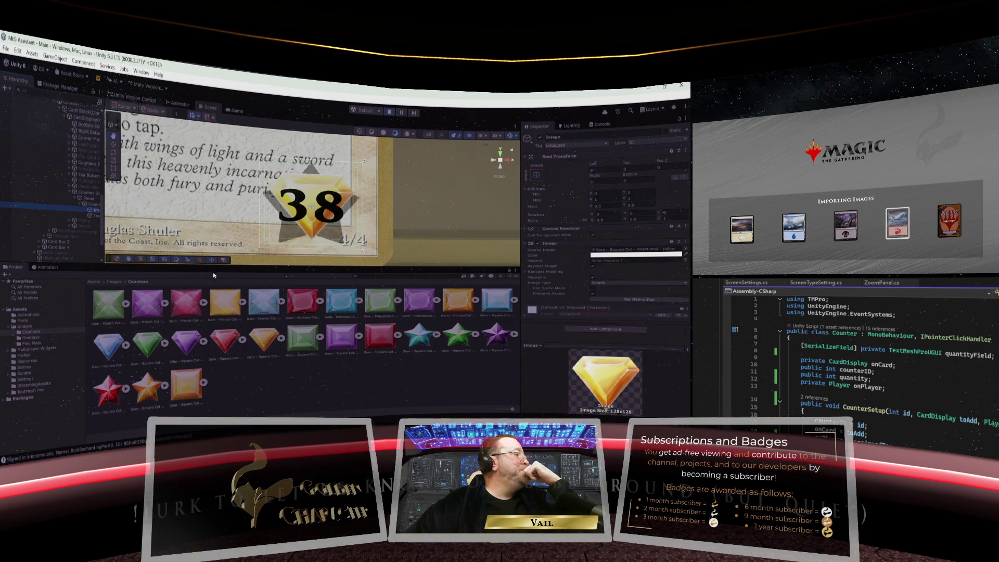
drag(250, 302, 604, 255)
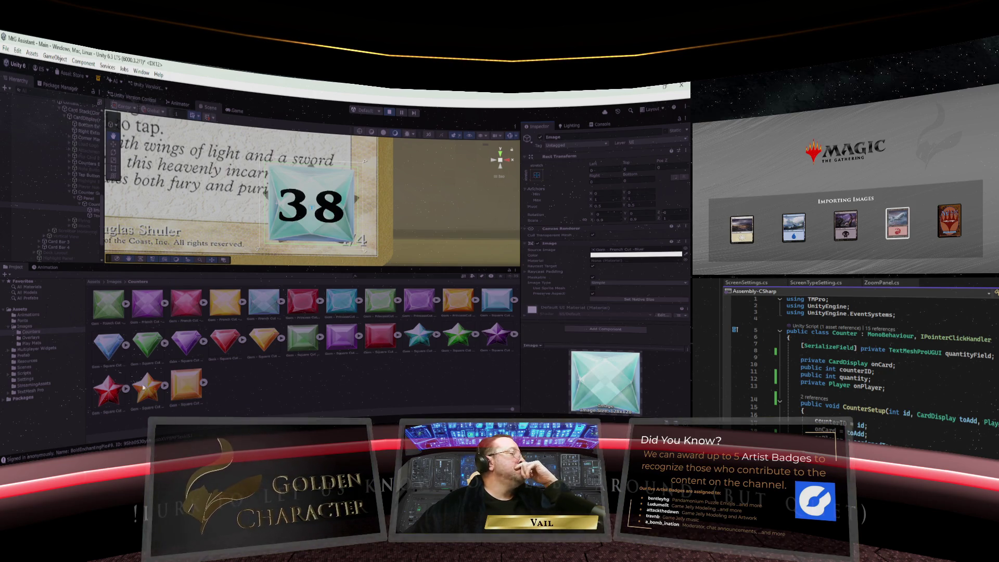
drag(198, 384, 613, 255)
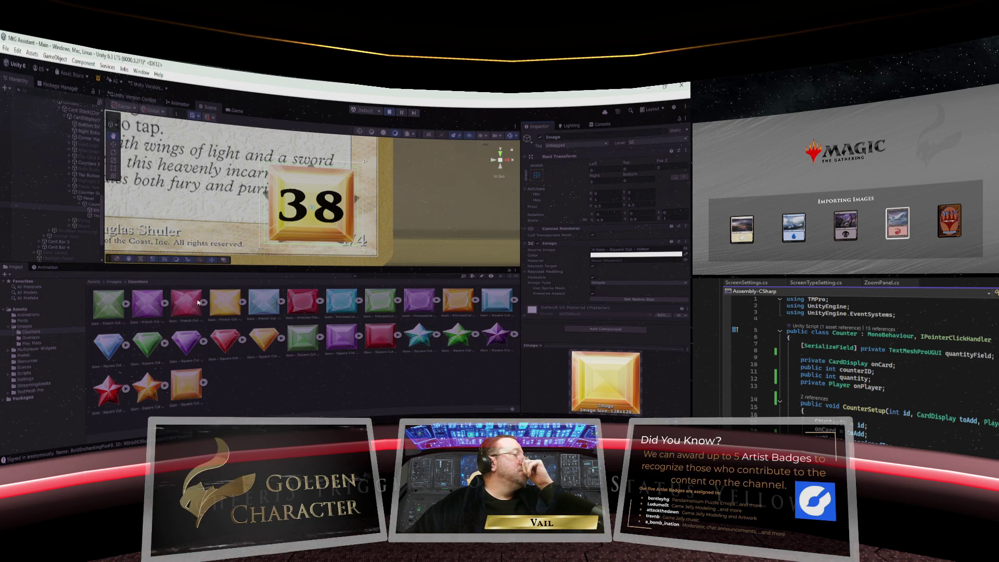
click(187, 342)
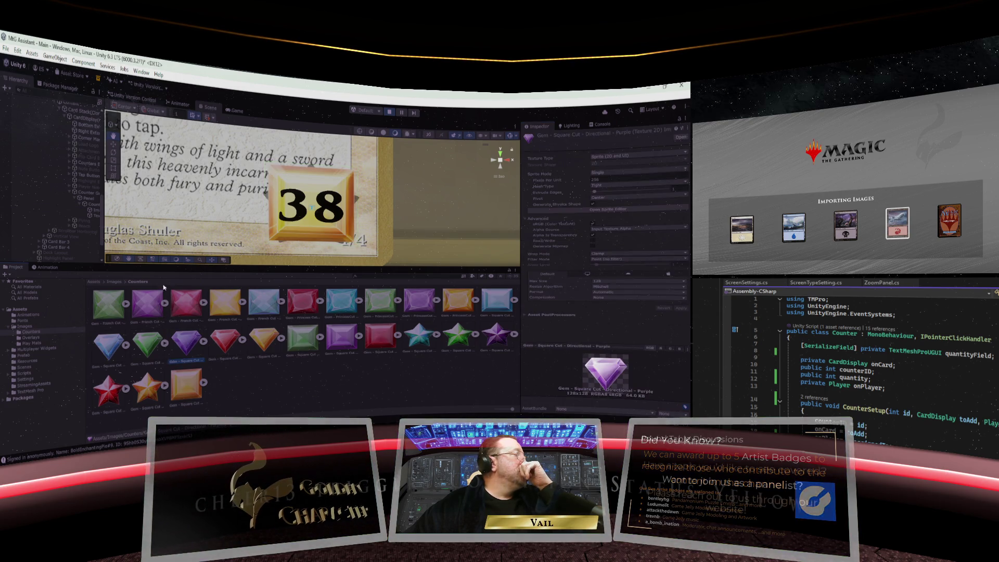
click(95, 209)
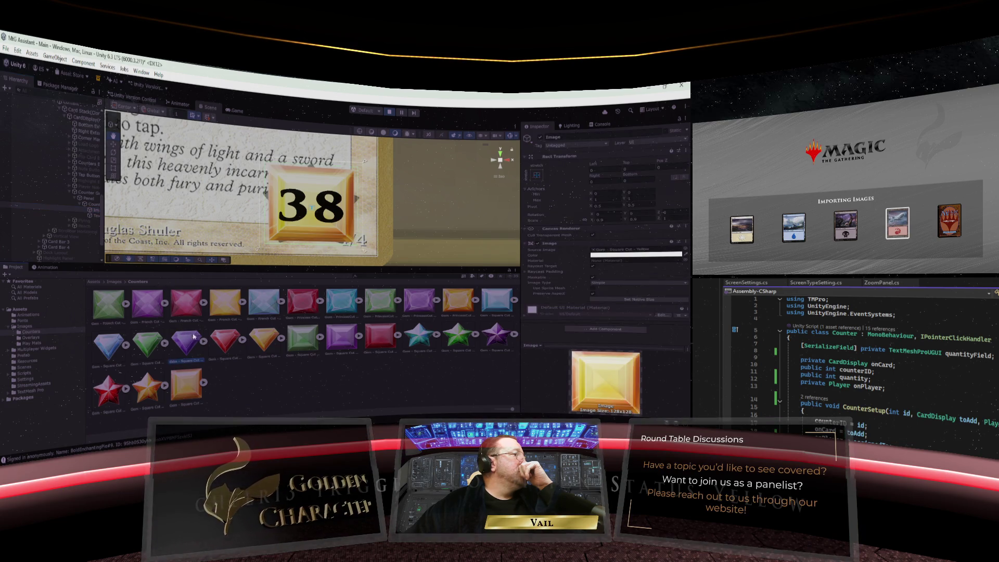
drag(193, 337, 620, 254)
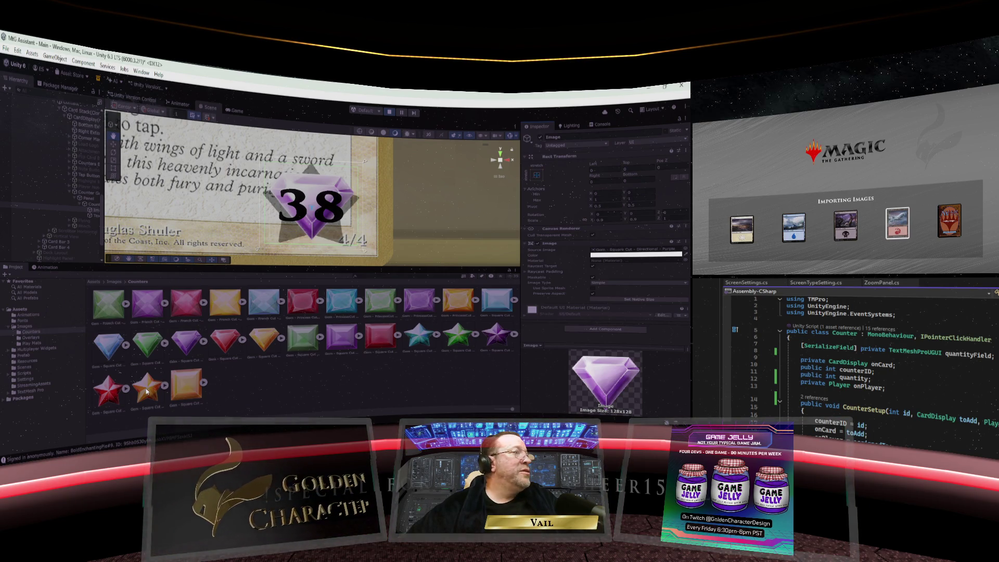
drag(147, 392, 629, 252)
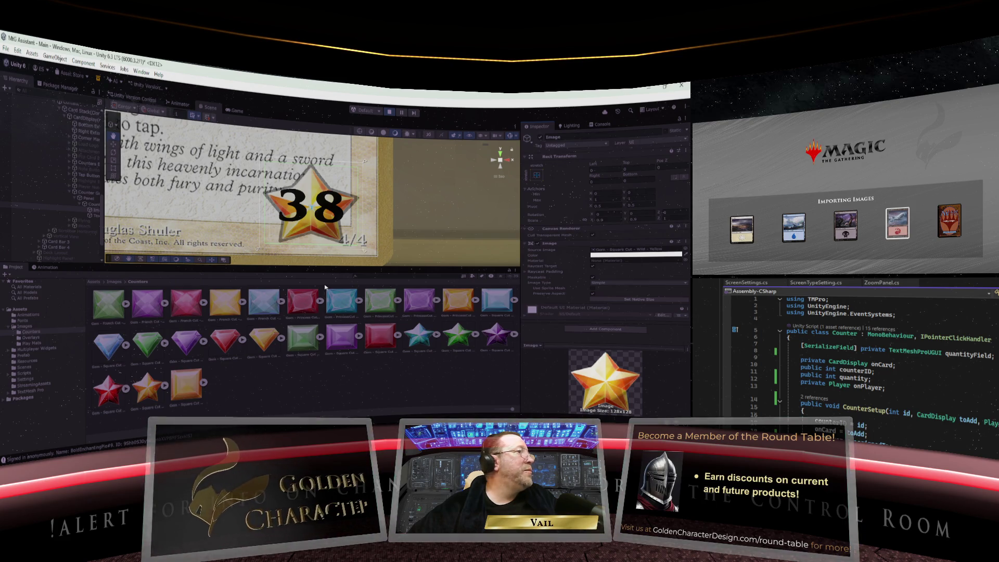
Step: Set the number text's margins to Left 3, Right 5, Top 5 and Bottom 5
click(95, 213)
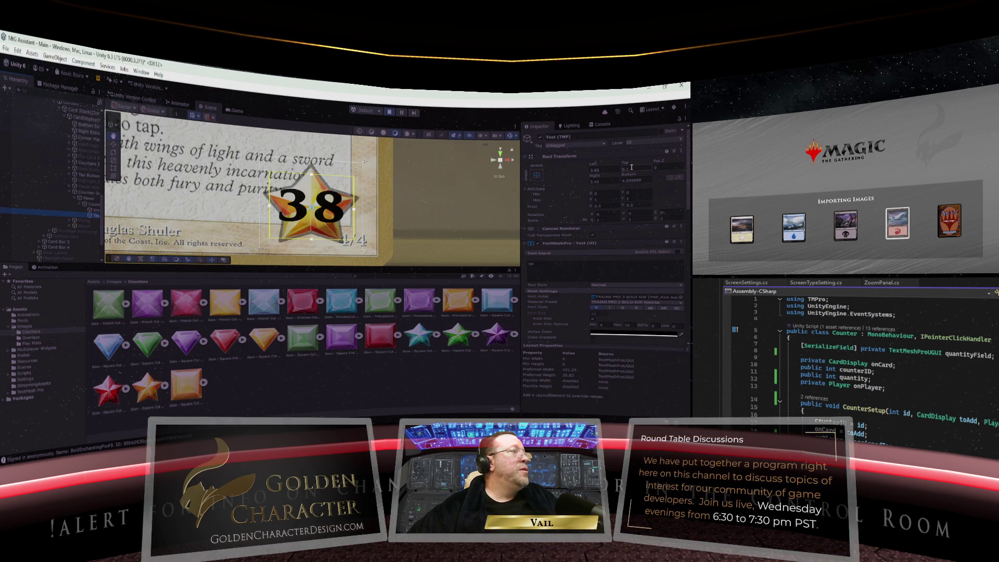
key(shift+Tab)
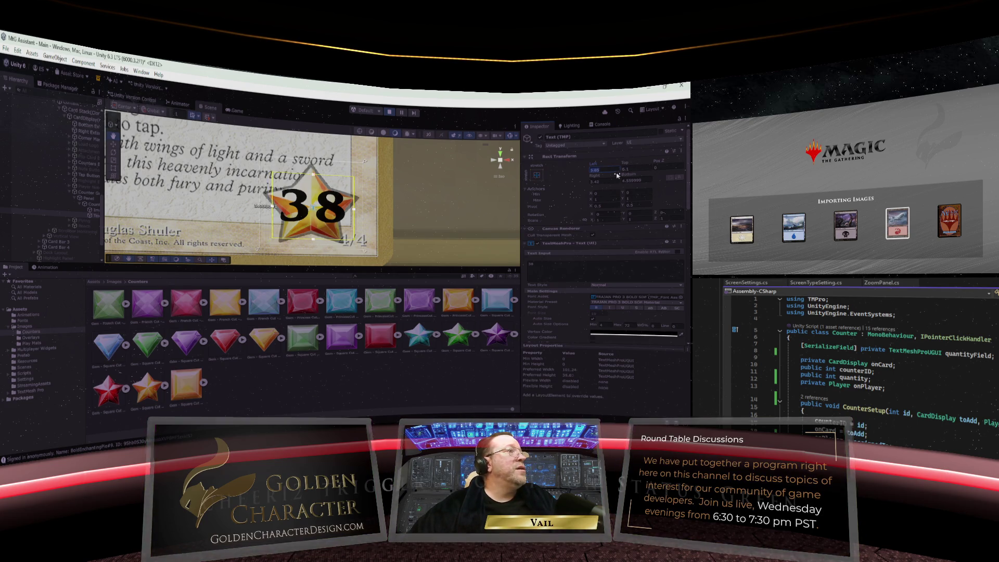
text(3)
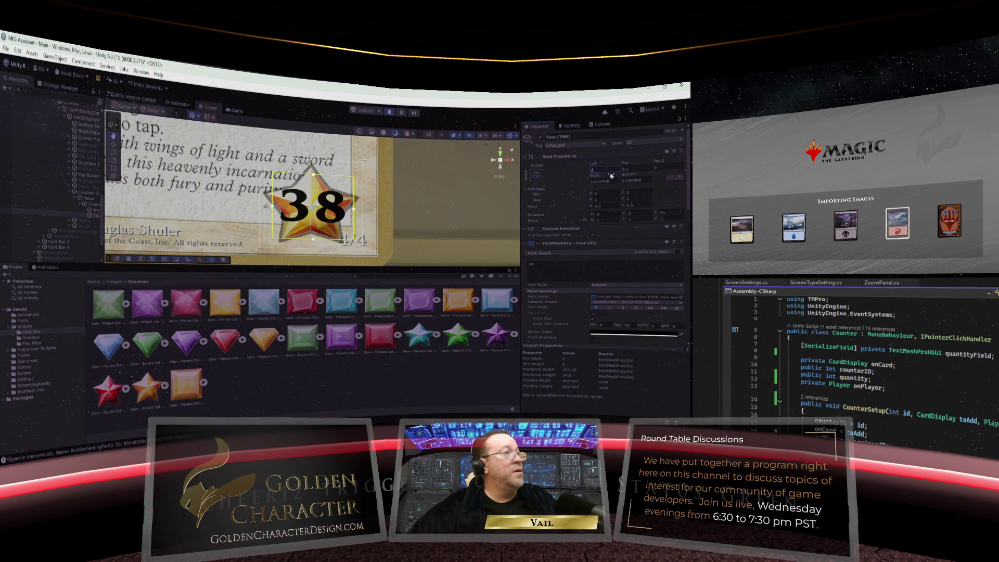
click(599, 180)
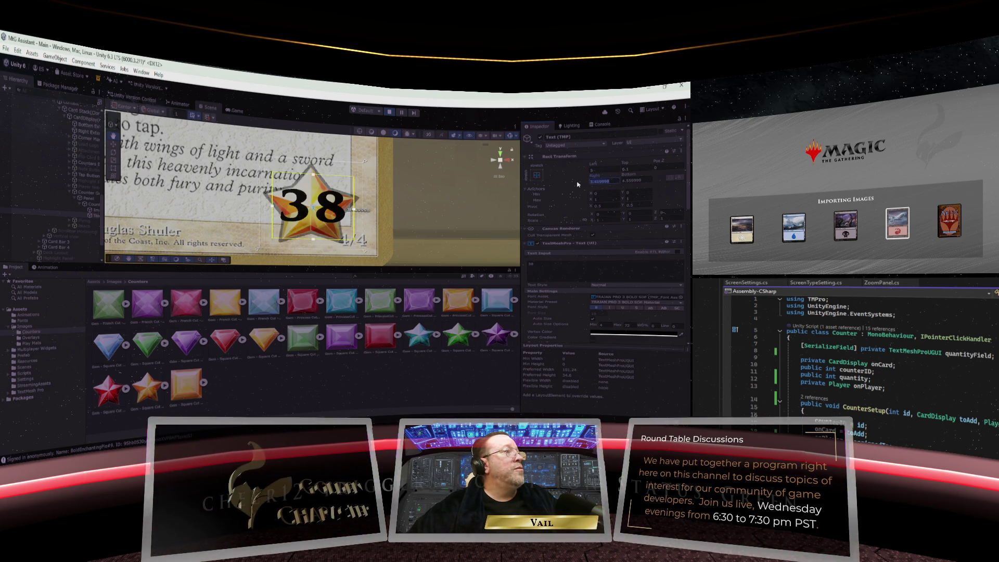
text(5)
click(636, 166)
text(5)
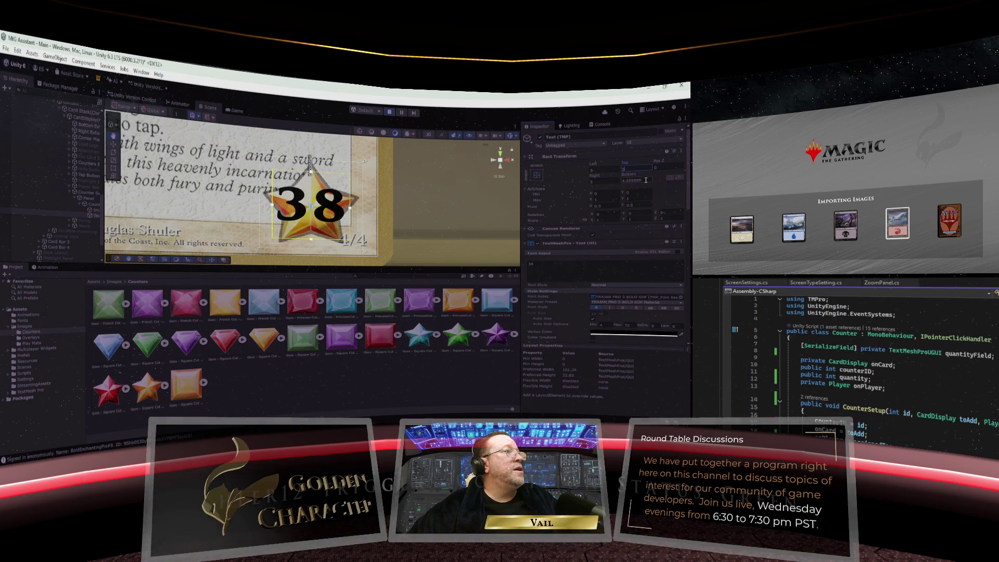
key(Tab)
text(5)
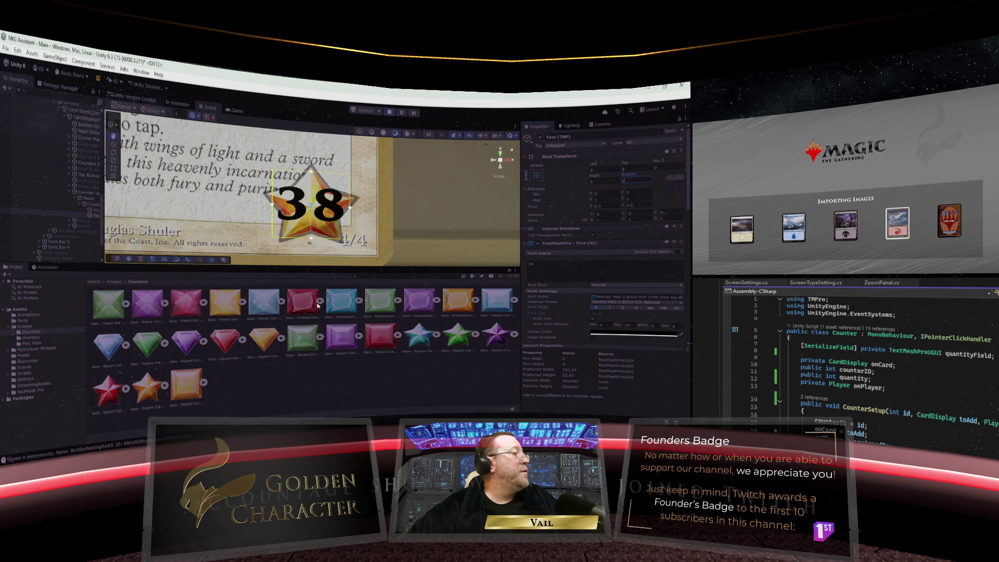
Step: Preview the red princess-cut and yellow square gems behind the counter, then restore the gold star
click(90, 210)
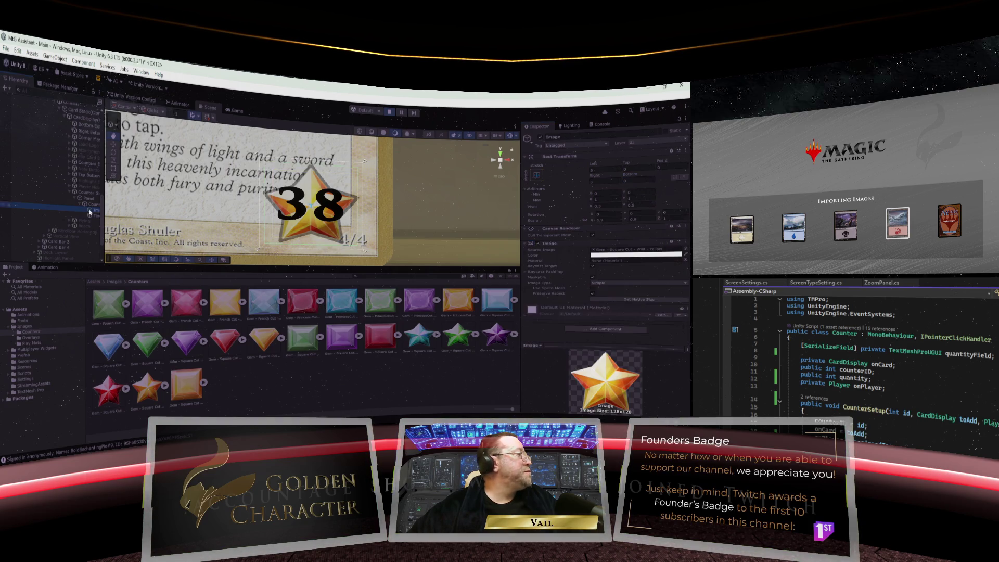
drag(285, 311, 625, 252)
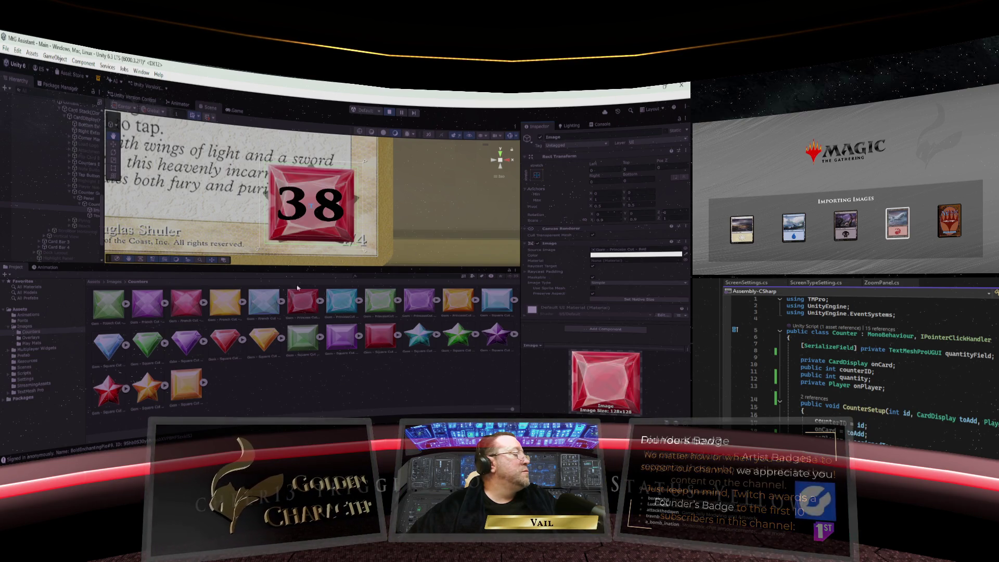
mouse_move(195, 385)
mouse_down()
mouse_move(555, 254)
mouse_move(616, 251)
mouse_up()
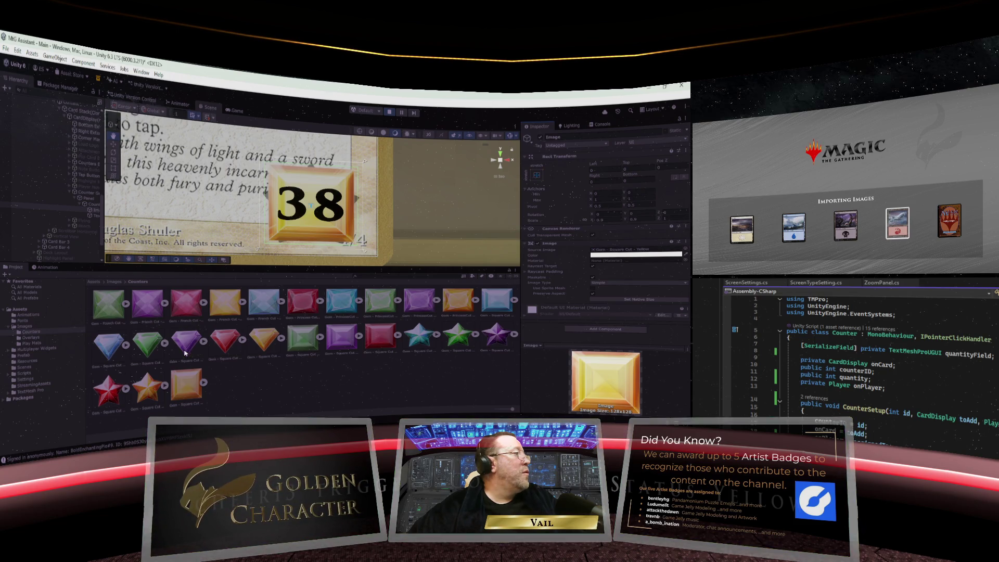
drag(263, 337, 616, 251)
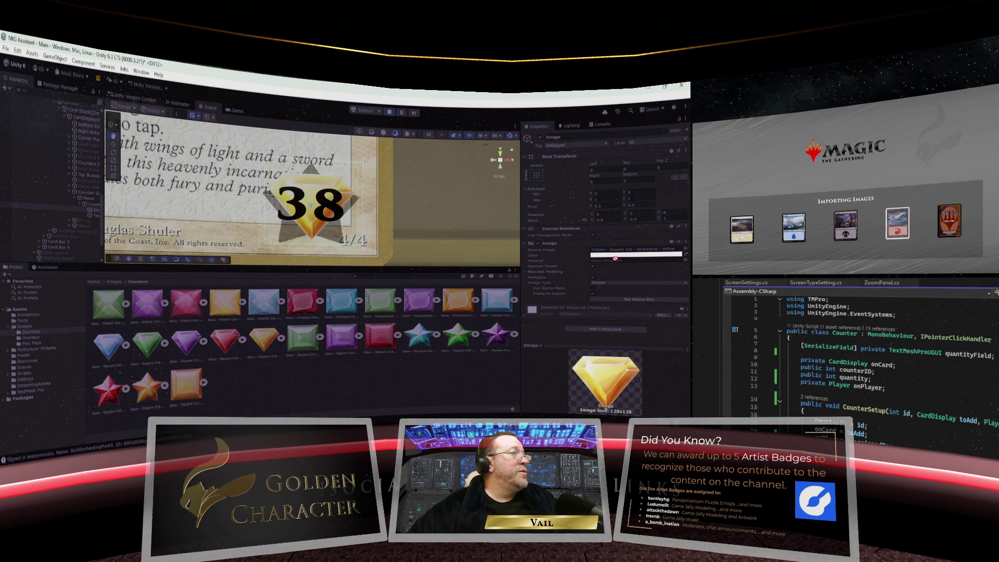
drag(616, 258, 616, 254)
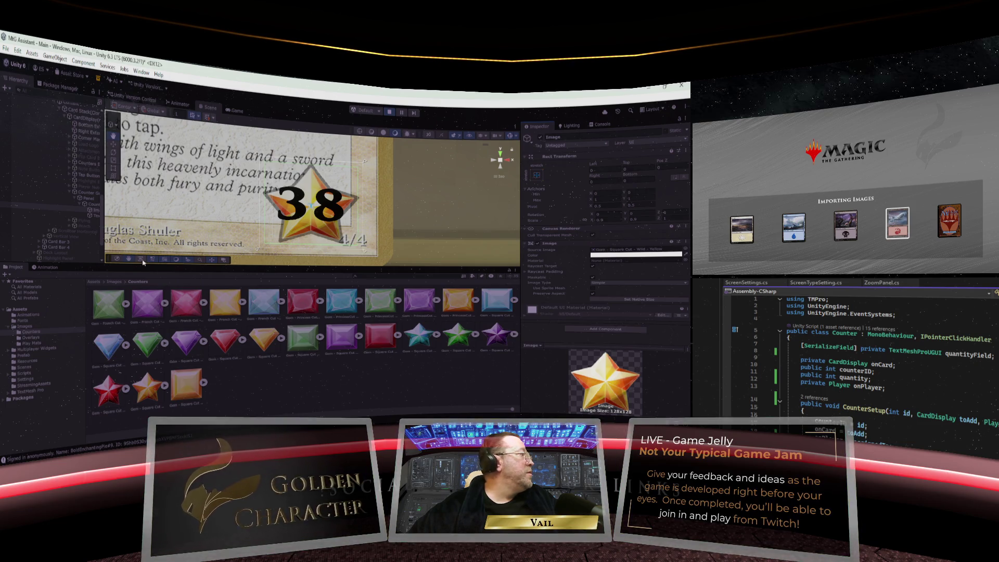
click(91, 215)
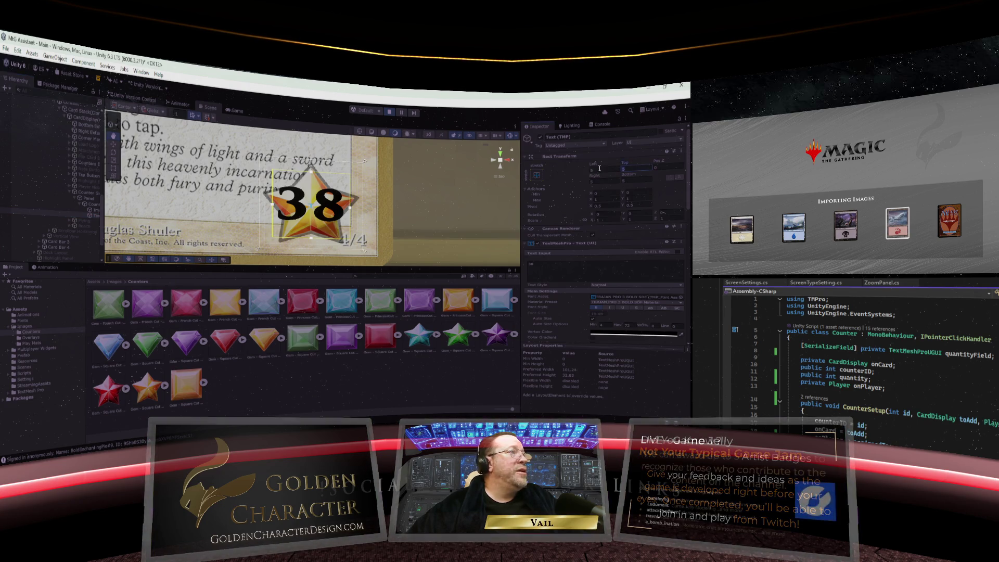
Step: Set the number text's Top to 0, Right to 8 and Bottom to 4 inside the star
text(10)
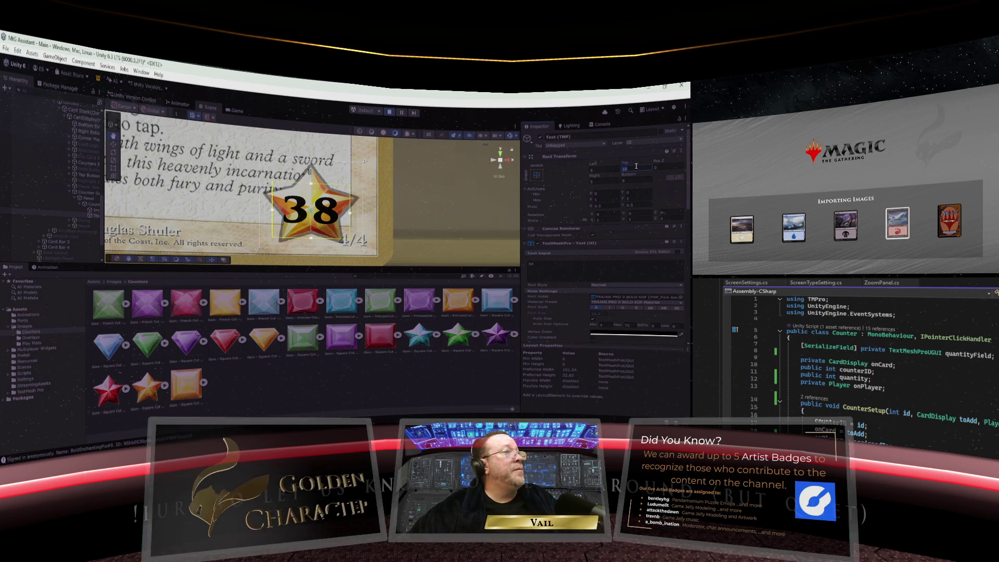
text(0)
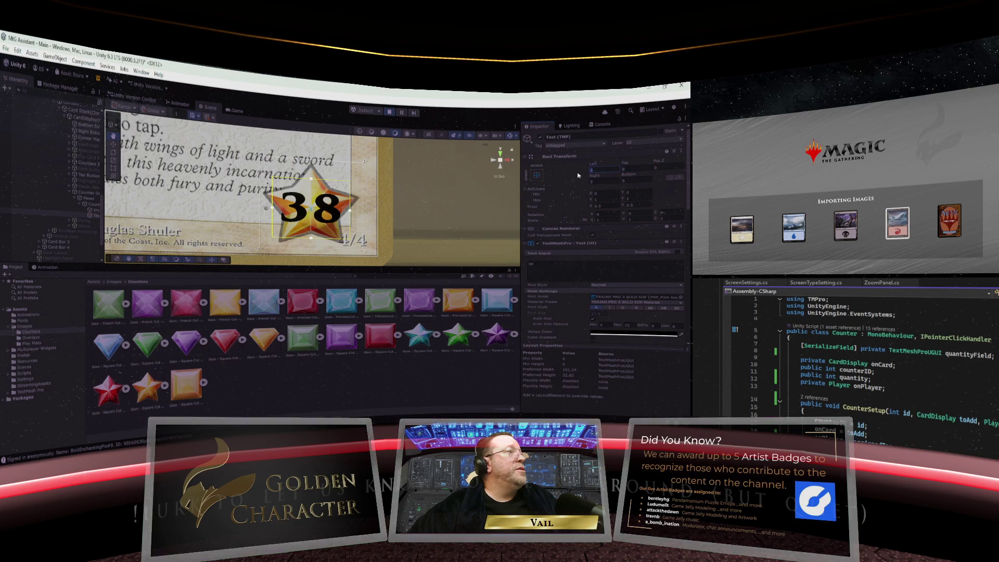
click(595, 181)
text(8)
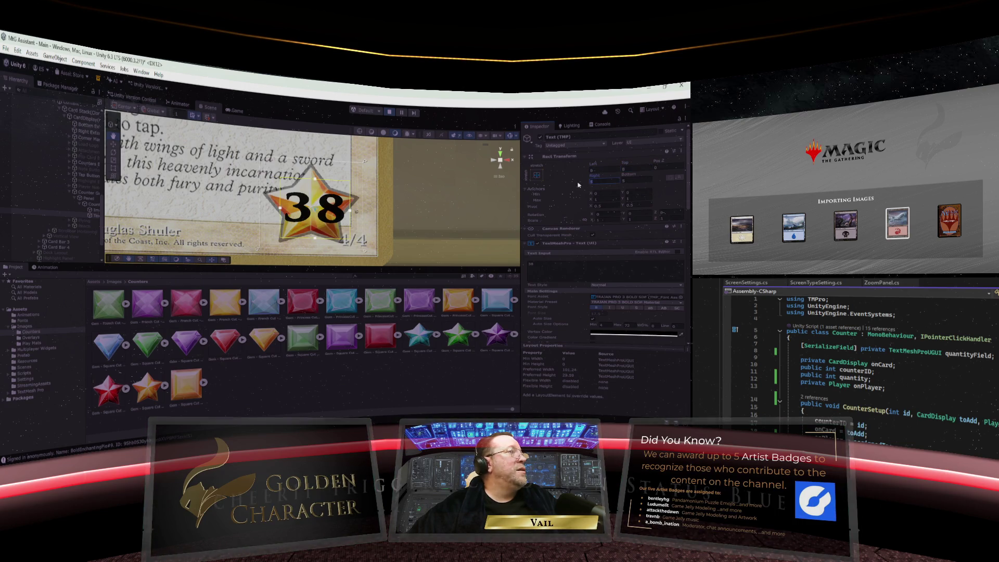
click(624, 181)
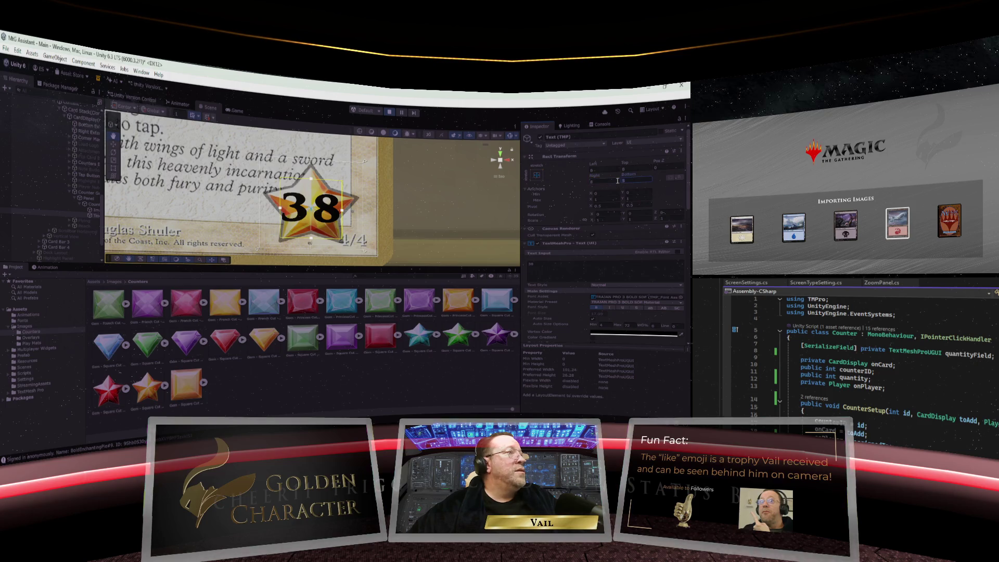
text(4)
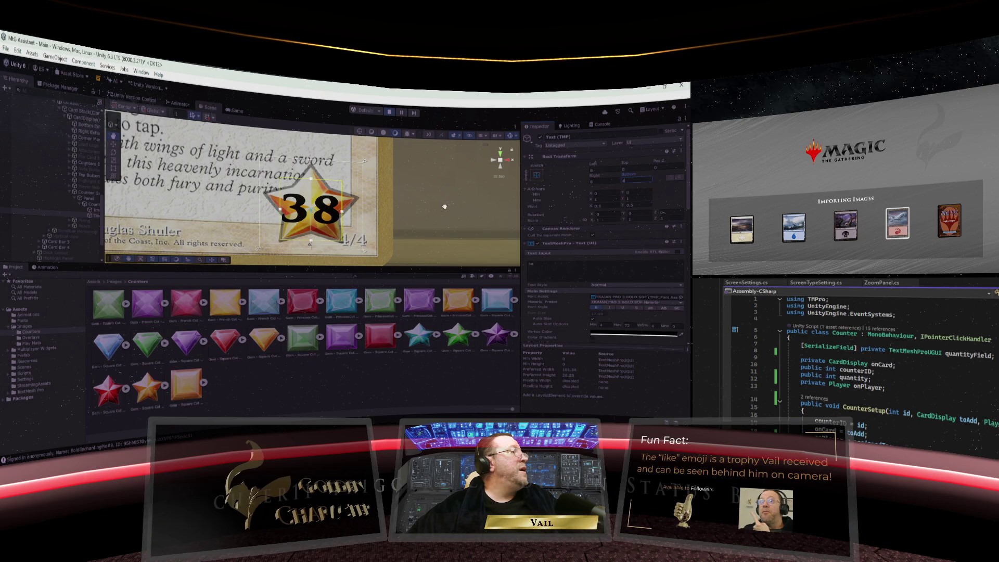
click(186, 344)
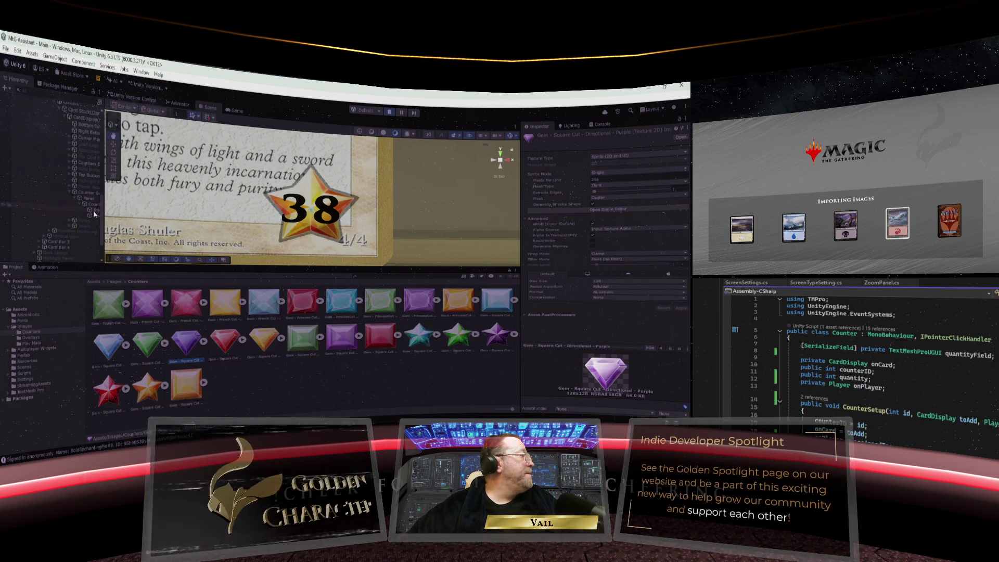
Step: Swap the counter's star for the green gem, then the purple square-cut gem
click(95, 210)
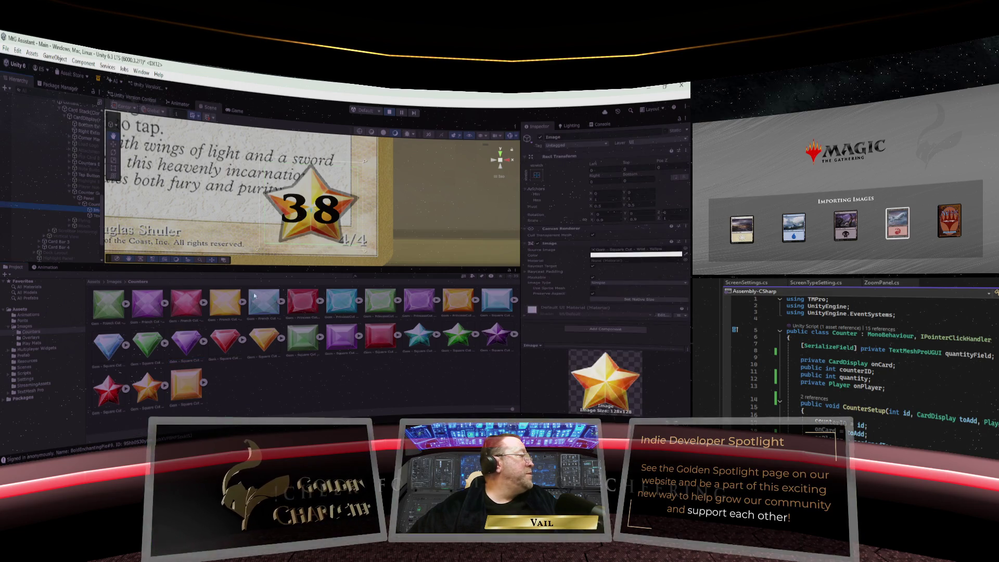
drag(109, 302, 629, 252)
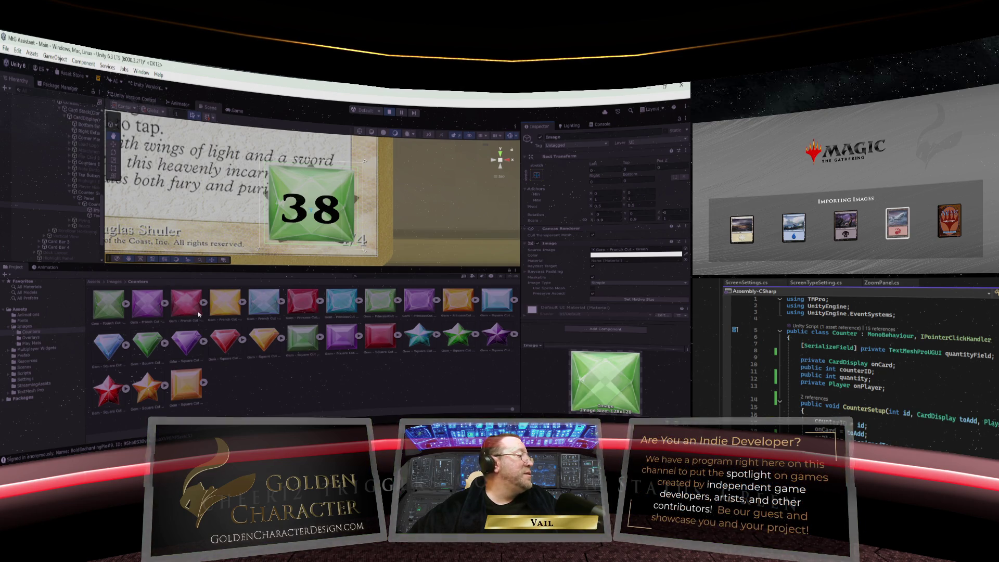
drag(186, 341, 638, 252)
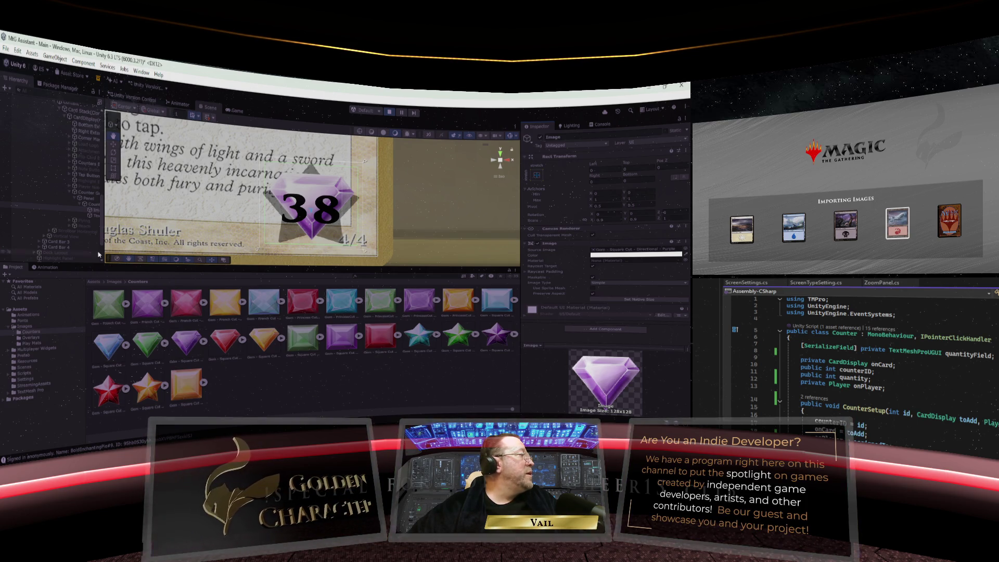
Step: Step through the counter's Panel and Image objects to reach the Text settings
click(91, 205)
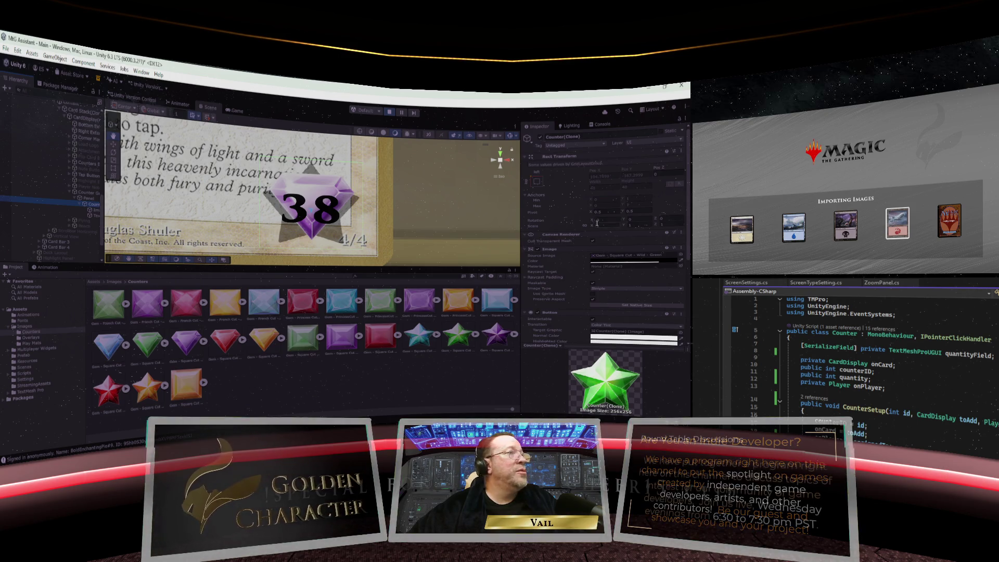
click(94, 210)
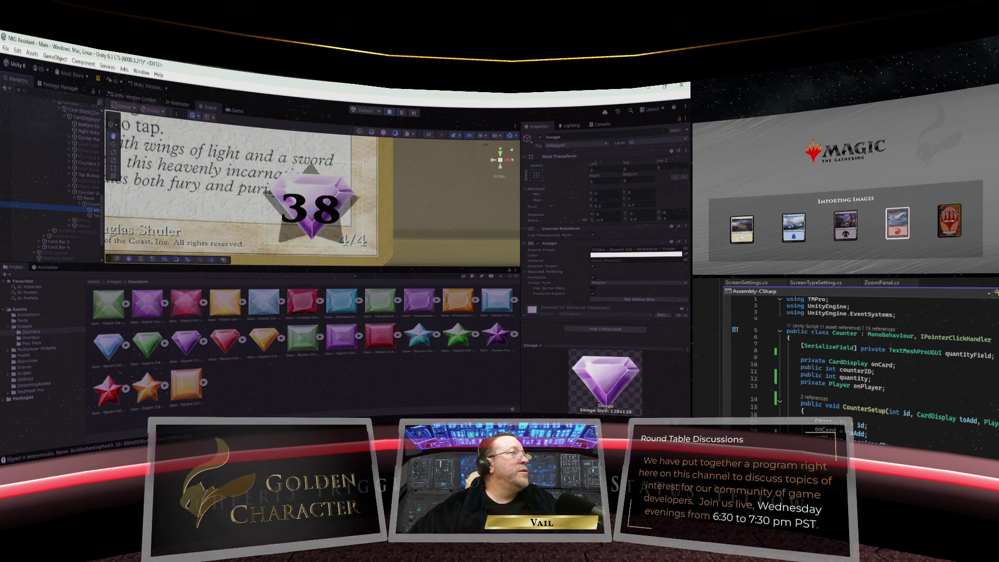
click(97, 216)
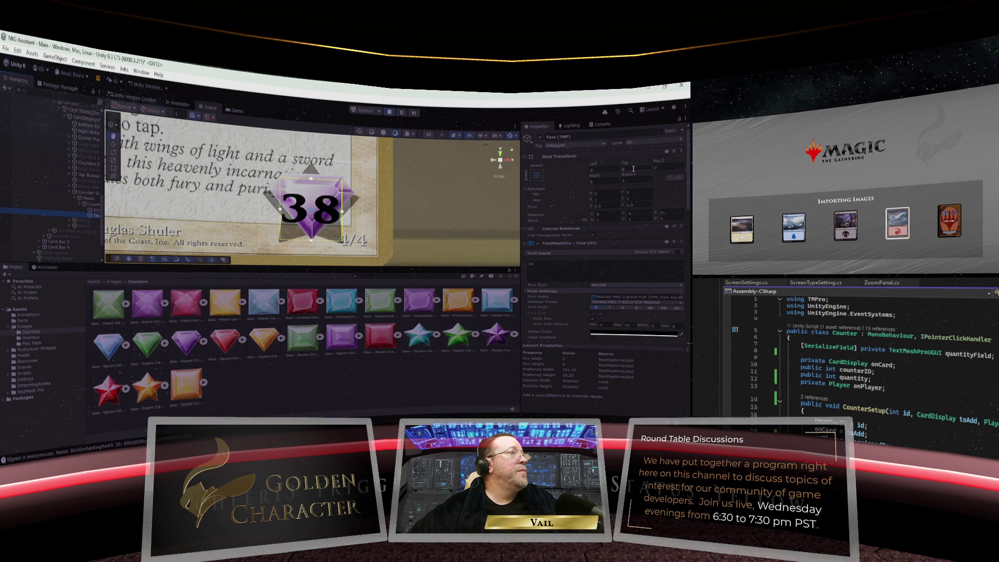
Step: Lower the 38 text's Top offset to 4 and set Left to 10, then reselect the gem Image
text(4)
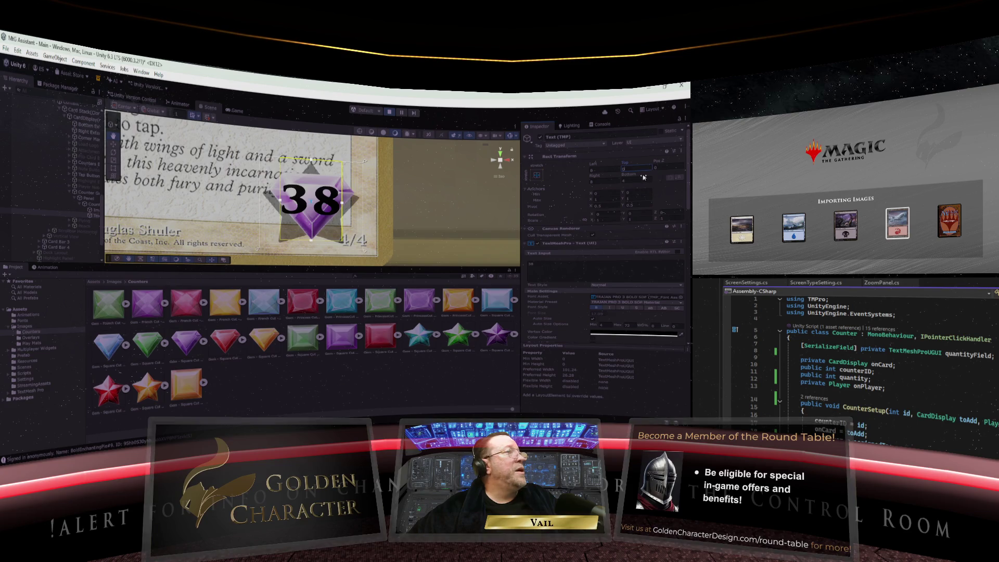
click(616, 181)
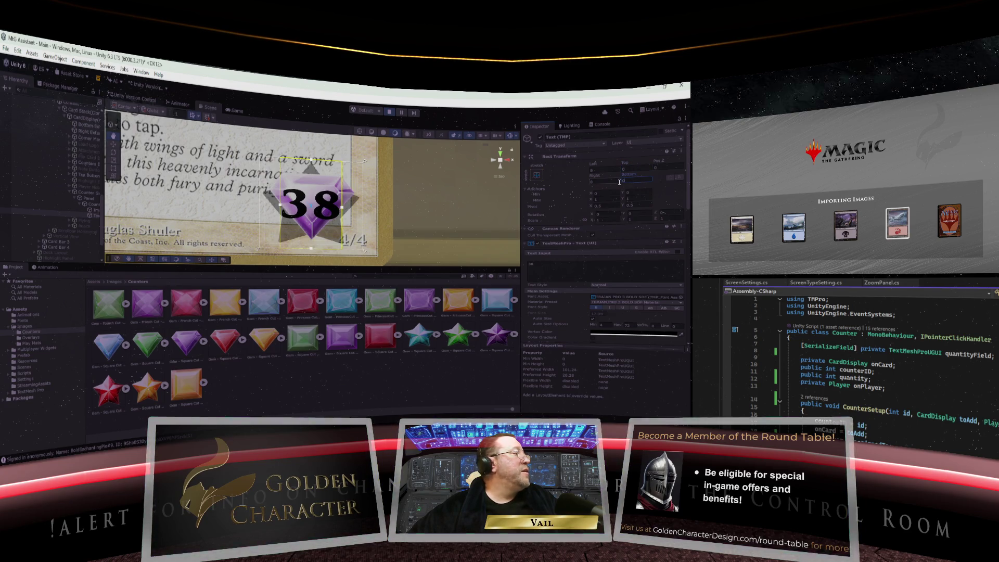
click(601, 171)
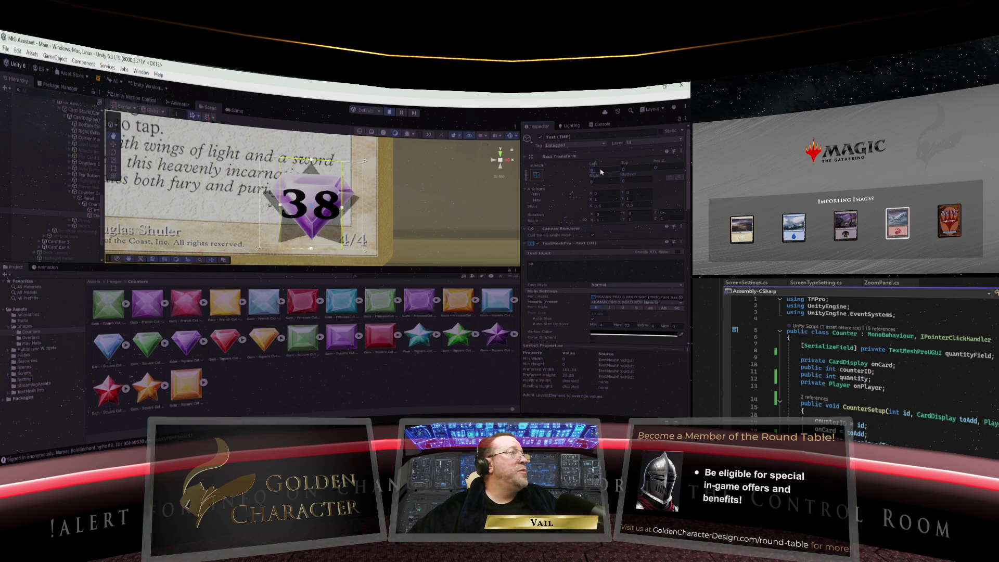
text(10)
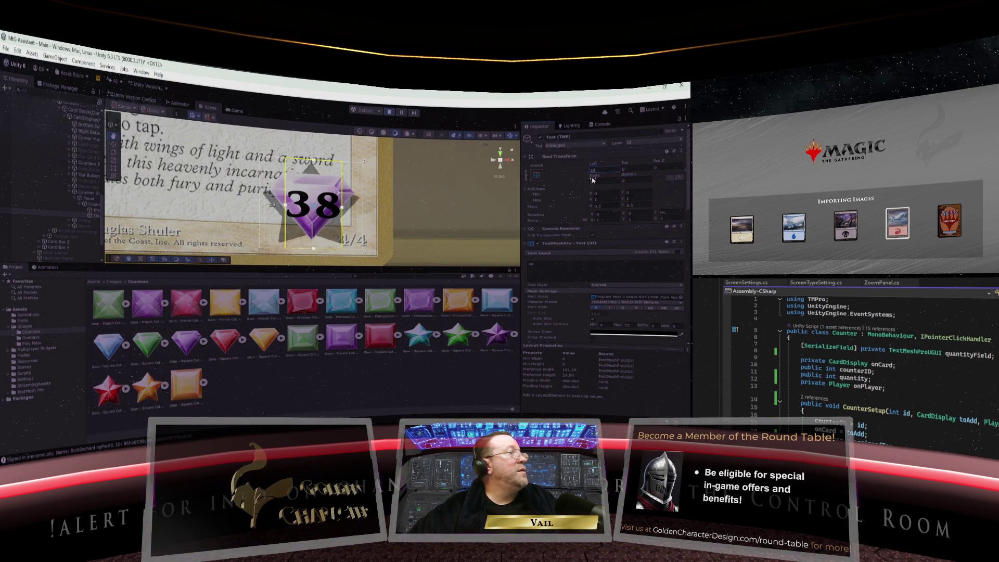
text(10)
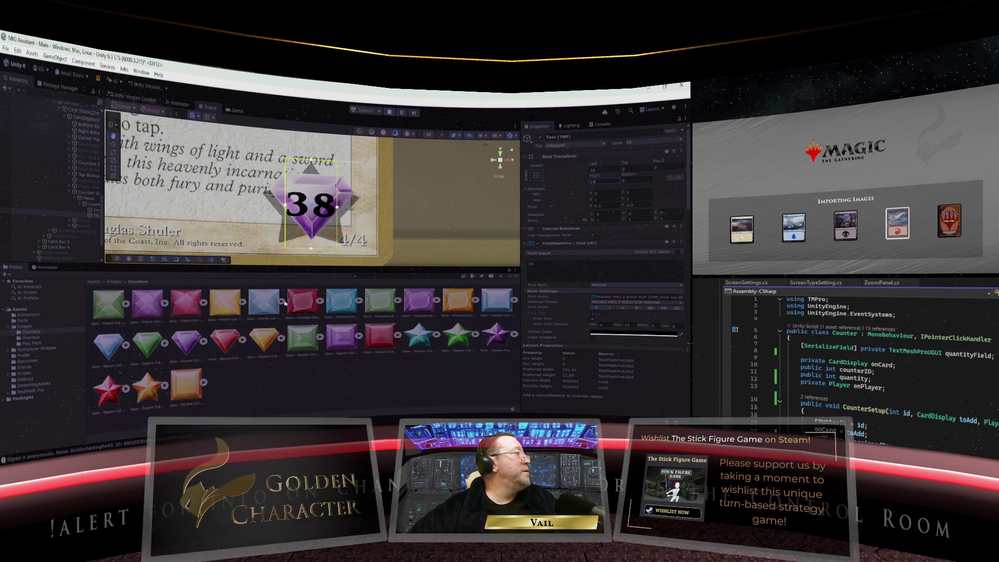
click(95, 210)
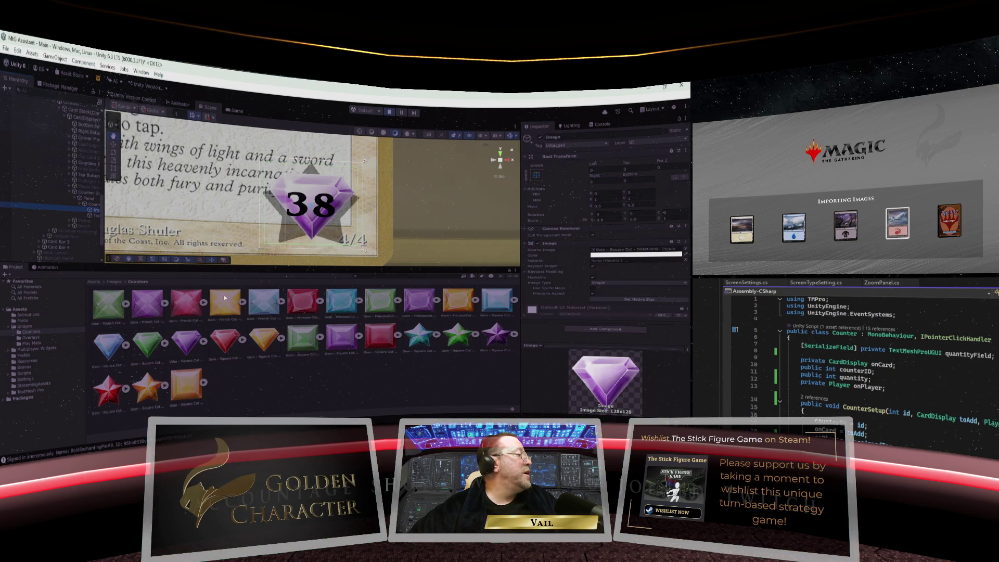
Step: Try the yellow gem and cyan star sprites behind the 38, then return to the purple gem
drag(225, 297, 635, 252)
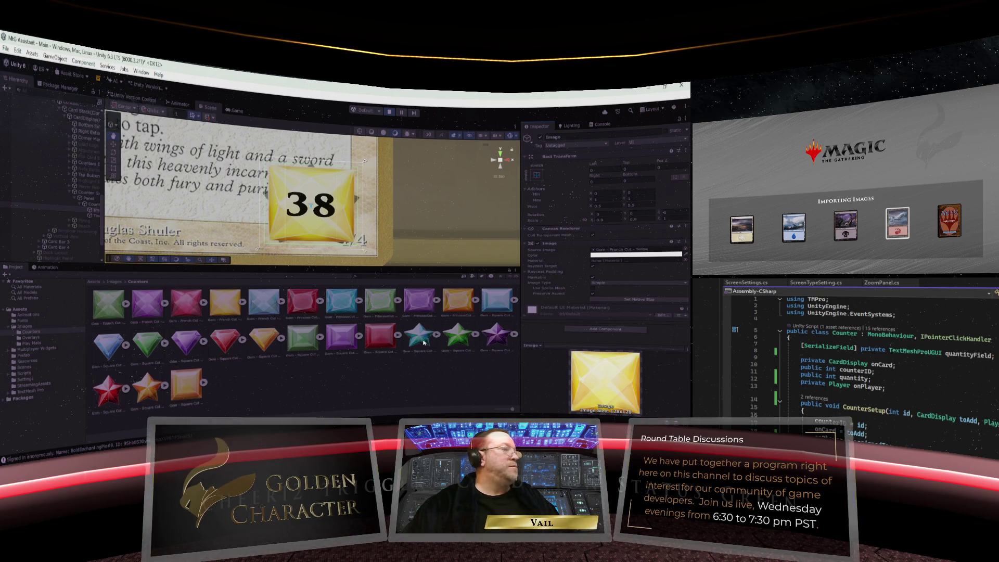
drag(424, 342, 627, 250)
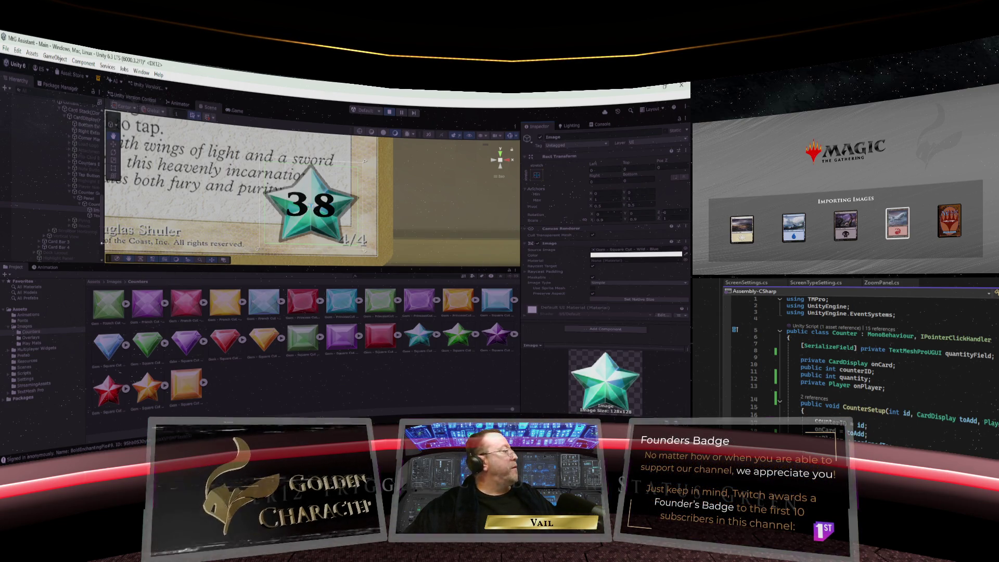
drag(190, 344, 612, 250)
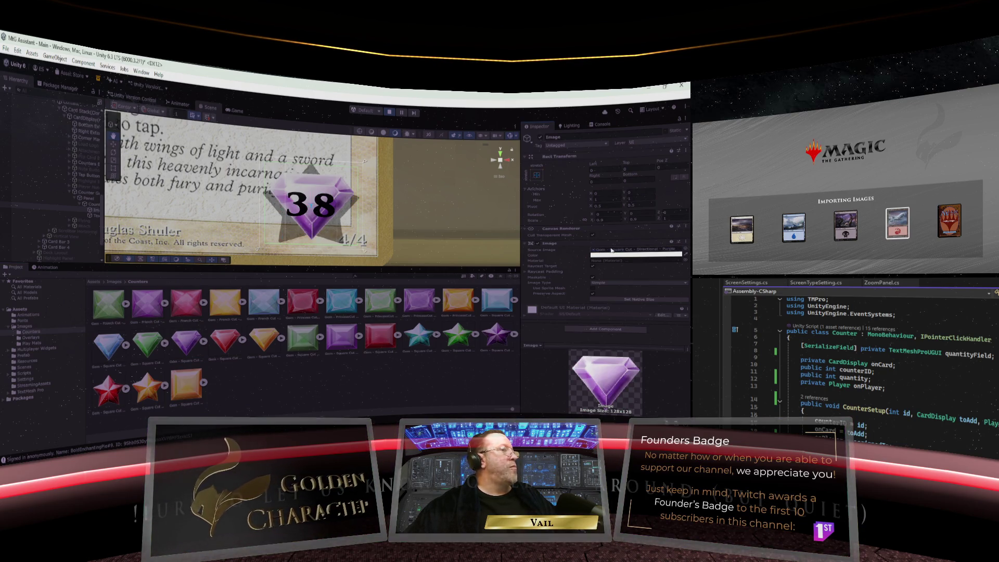
key(Down)
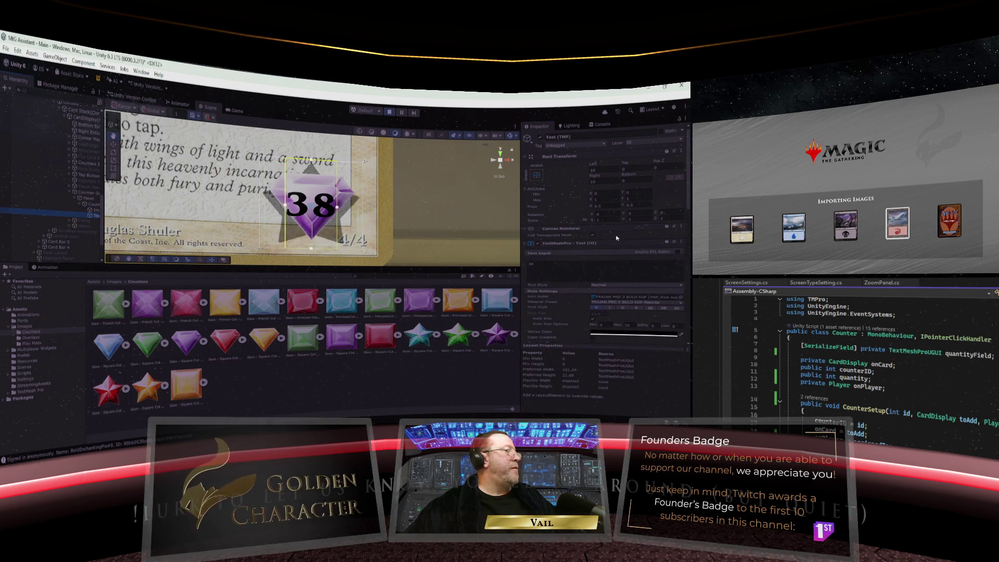
Step: Set the counter to 7 and try teal star, red, yellow French Cut and square gems, ending on yellow star
click(548, 264)
text(7)
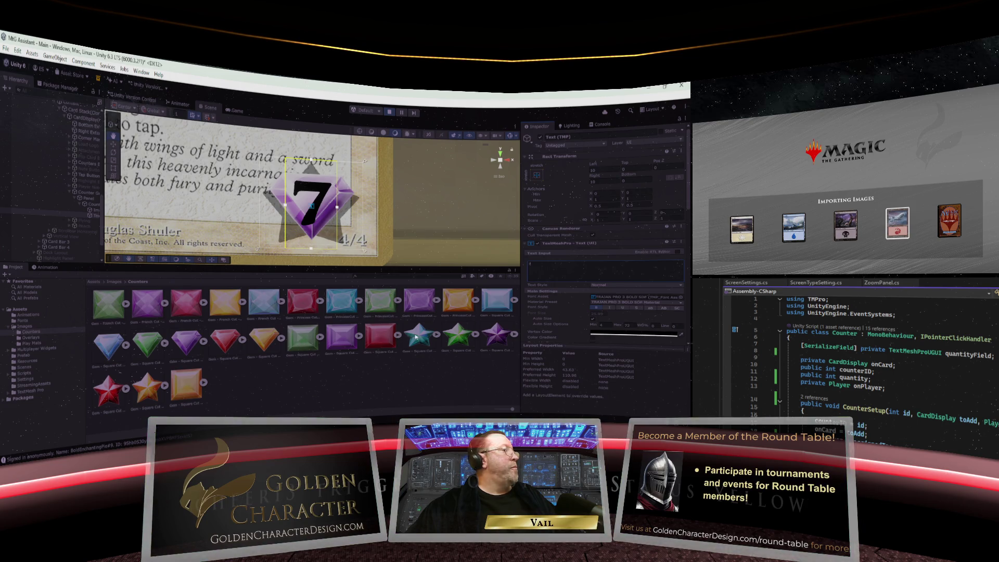
click(112, 205)
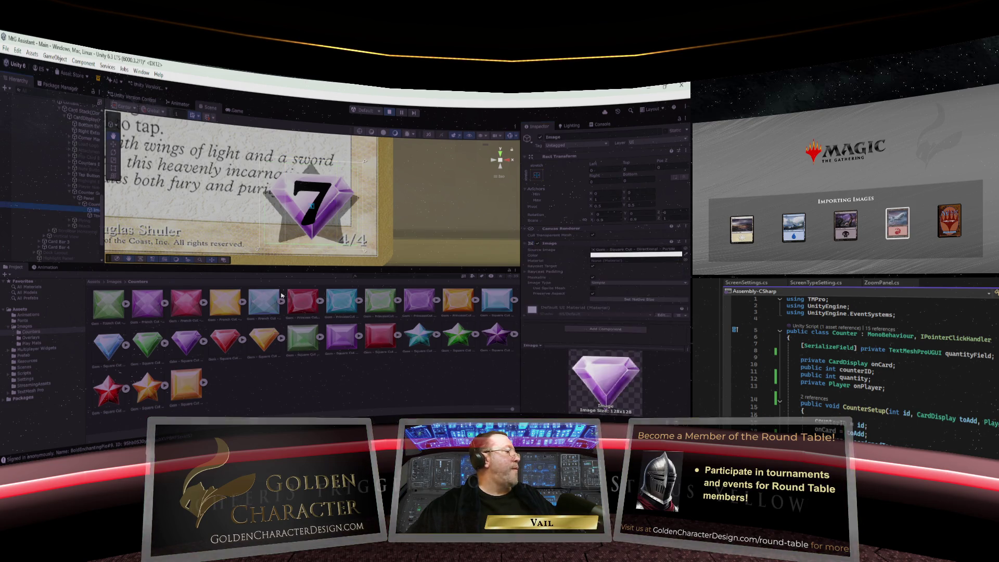
drag(430, 331, 621, 254)
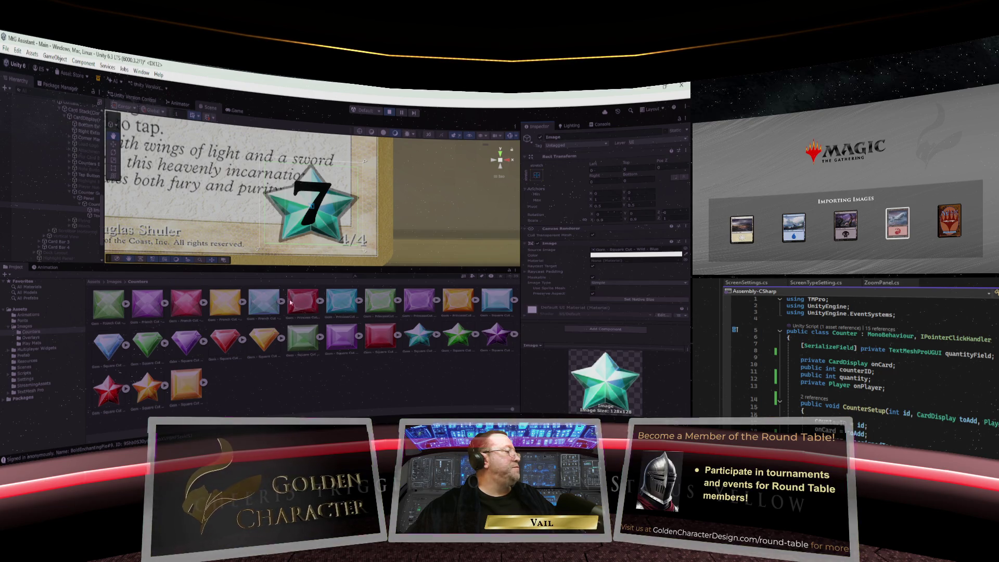
drag(302, 303, 621, 253)
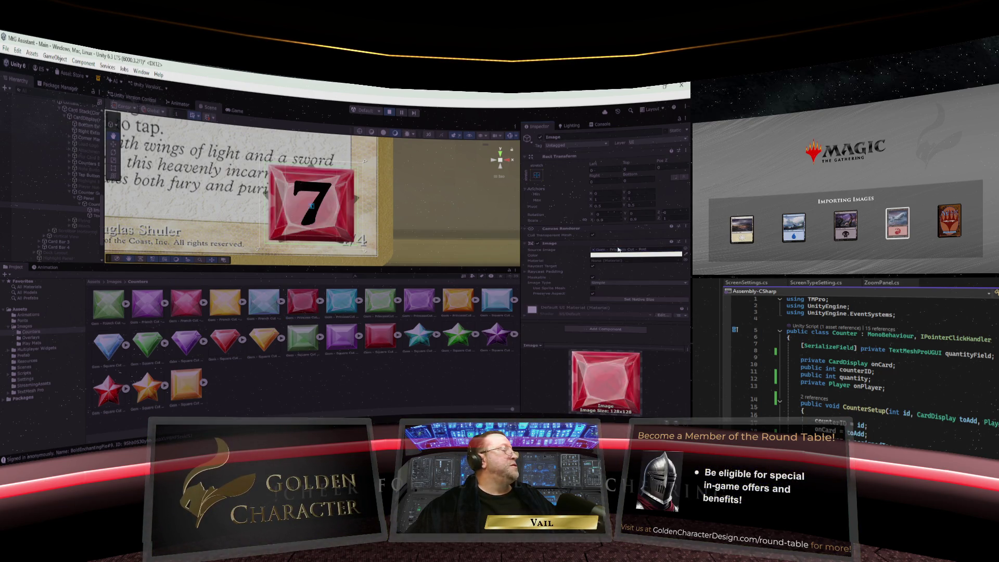
drag(218, 307, 606, 252)
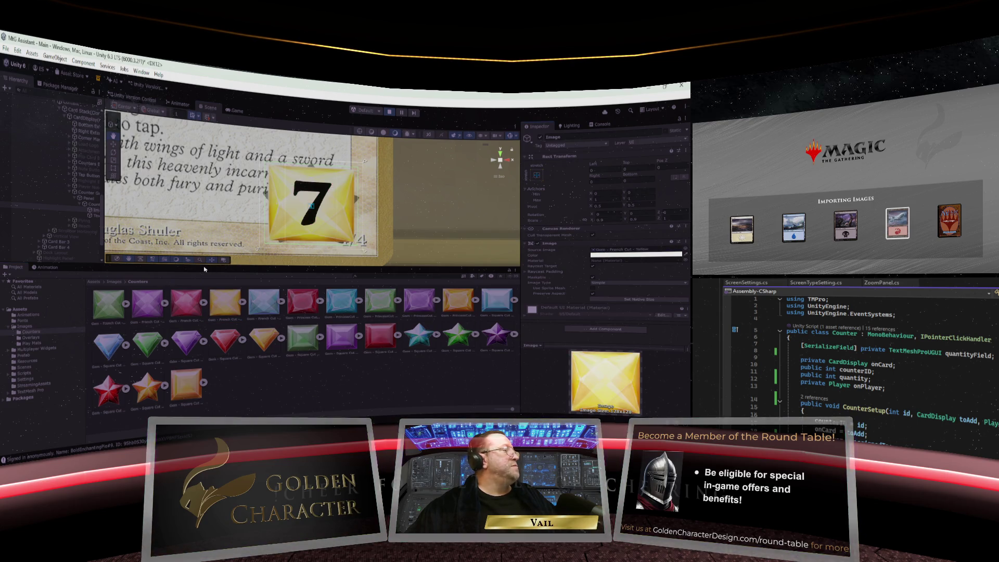
drag(185, 367, 627, 252)
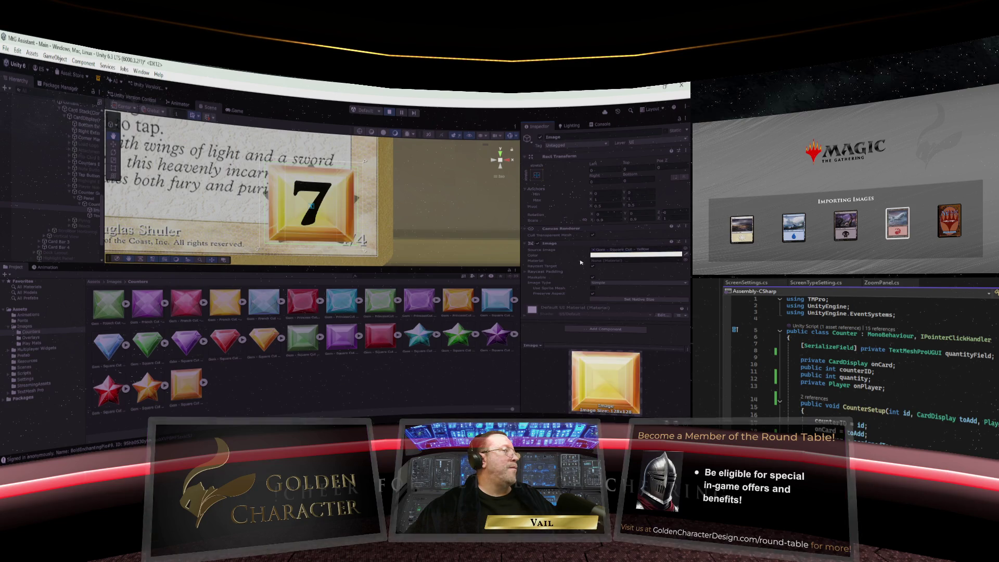
drag(147, 388, 631, 253)
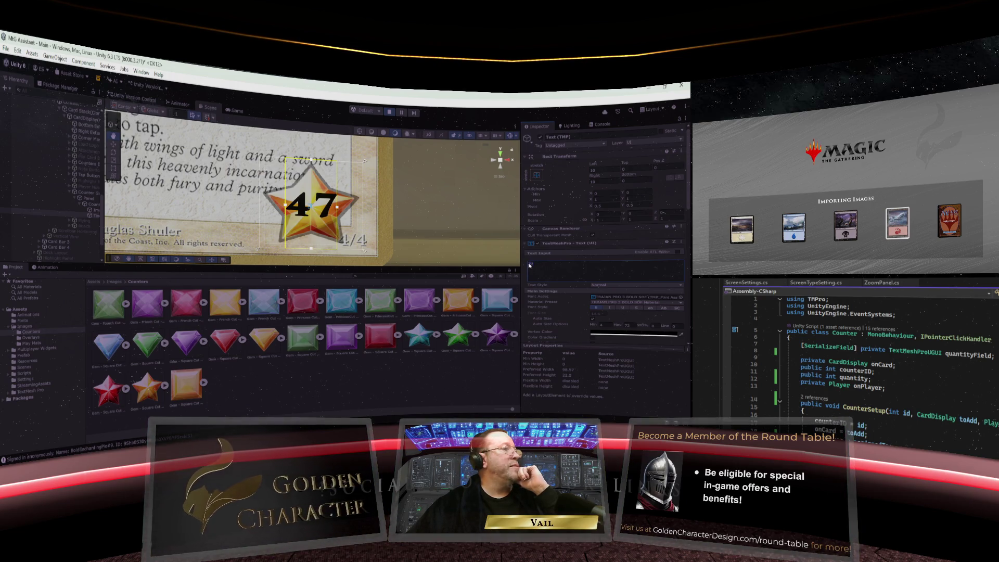
Step: Try counter numbers 18, 3, 36, 47, 78, 1, 8 and 7 on the yellow star, finishing with 9
double_click(530, 265)
text(18)
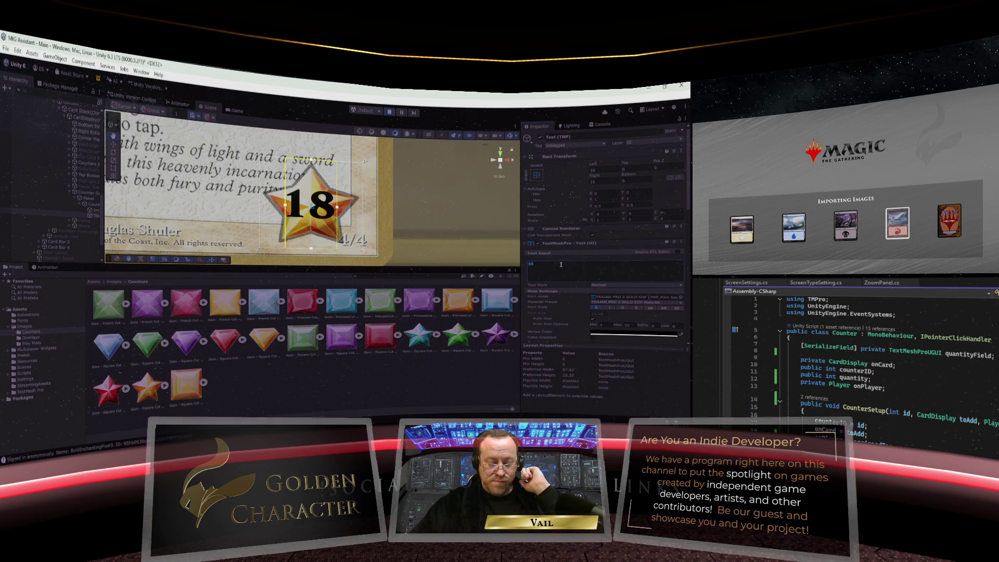
text(3)
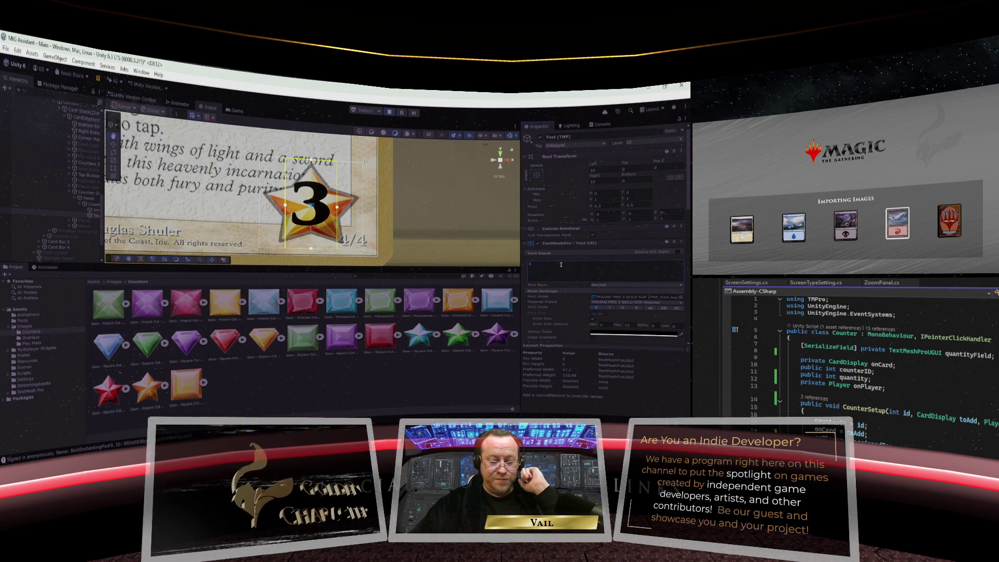
text(6)
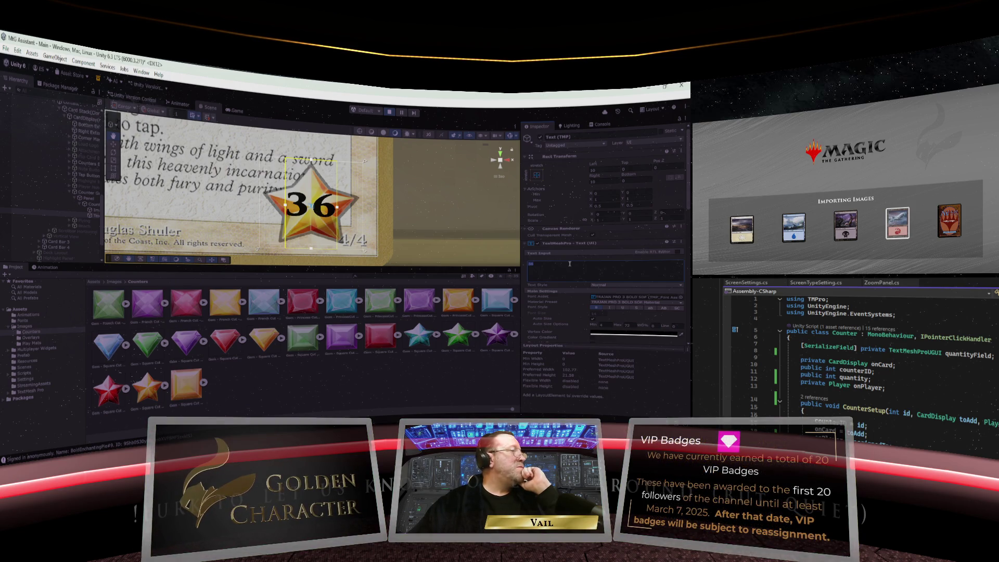
key(BackSpace)
key(BackSpace)
text(47)
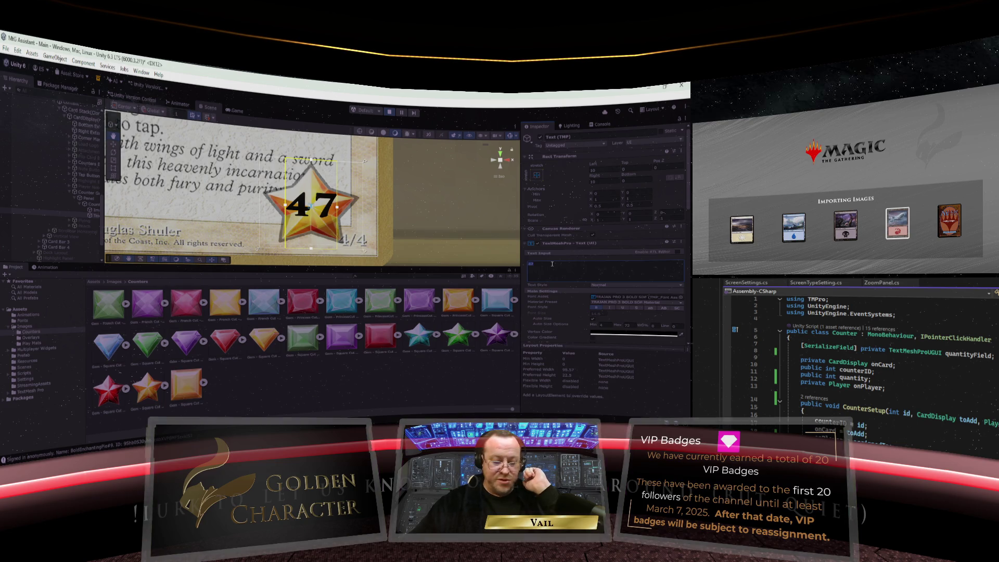
text(78)
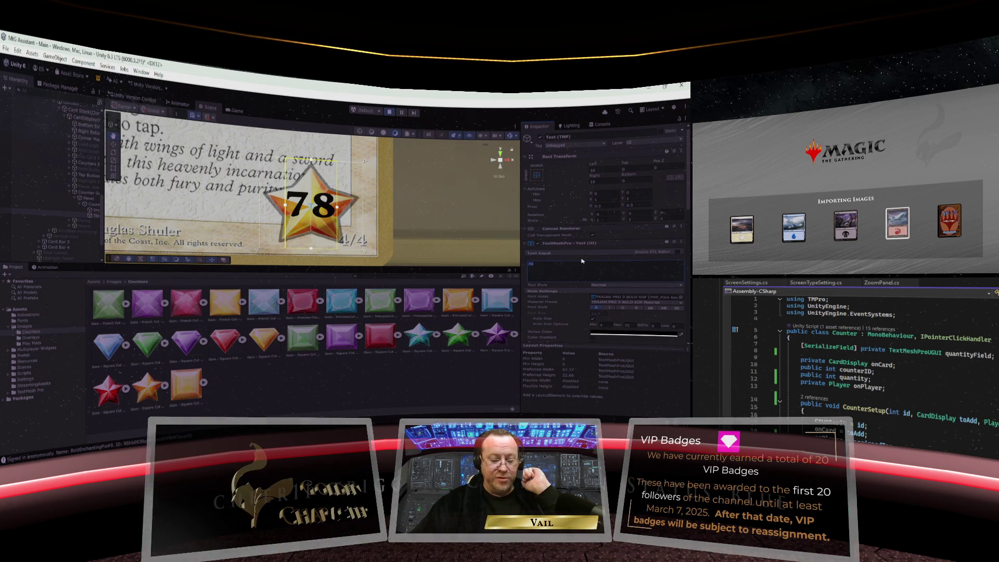
text(1)
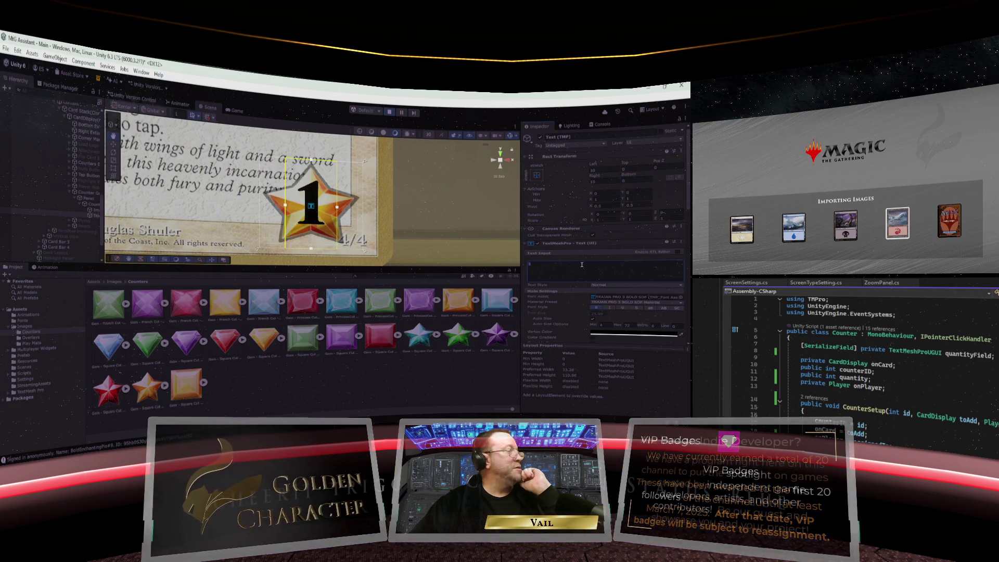
text(8)
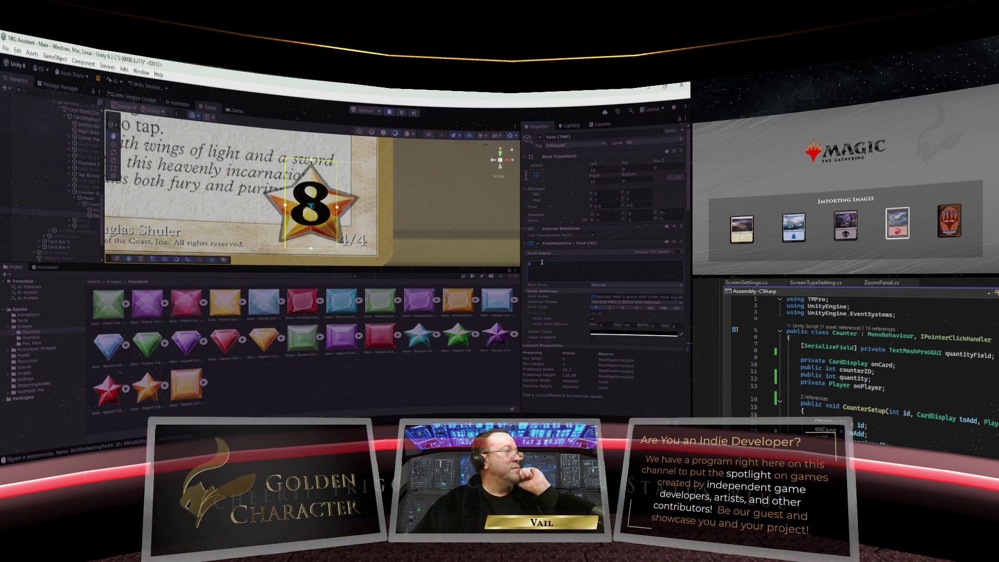
text(7)
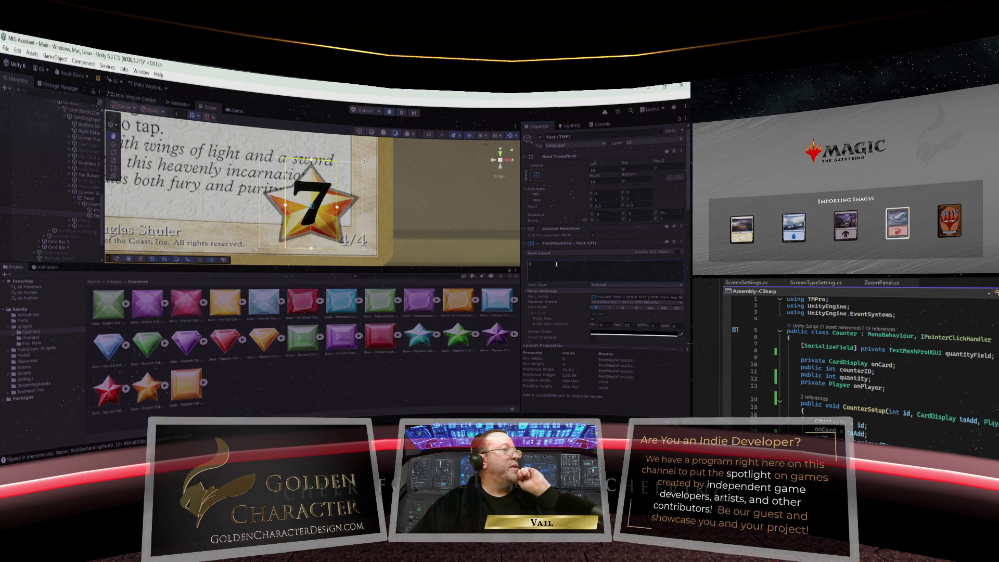
text(9)
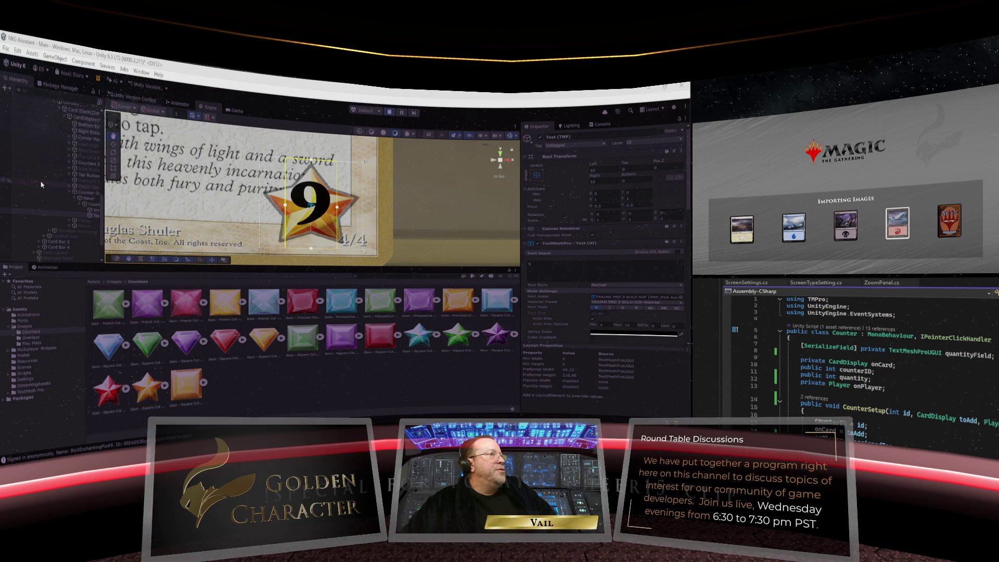
Step: Stop the running game to exit play mode
scroll(51, 176, up, 5)
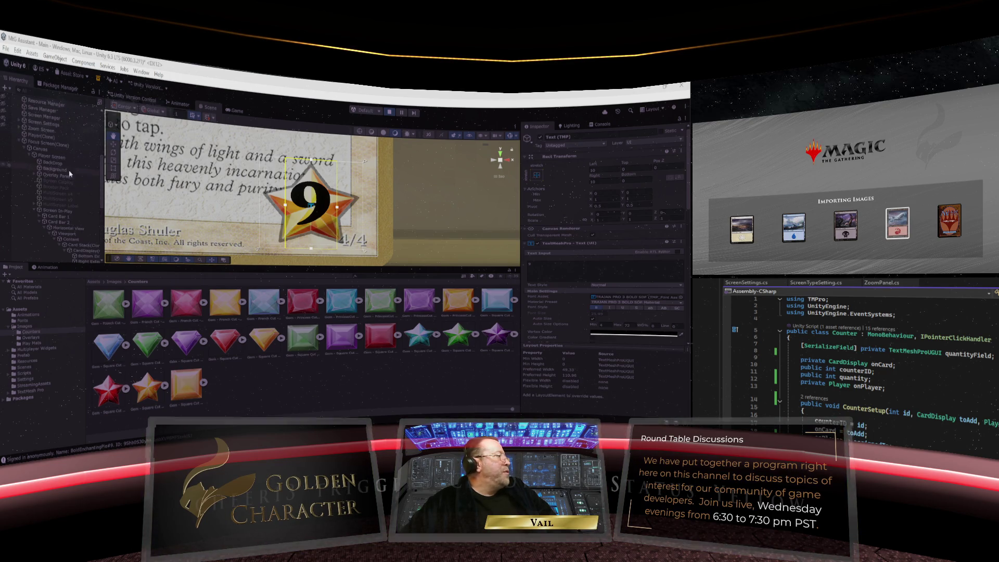
scroll(101, 175, up, 5)
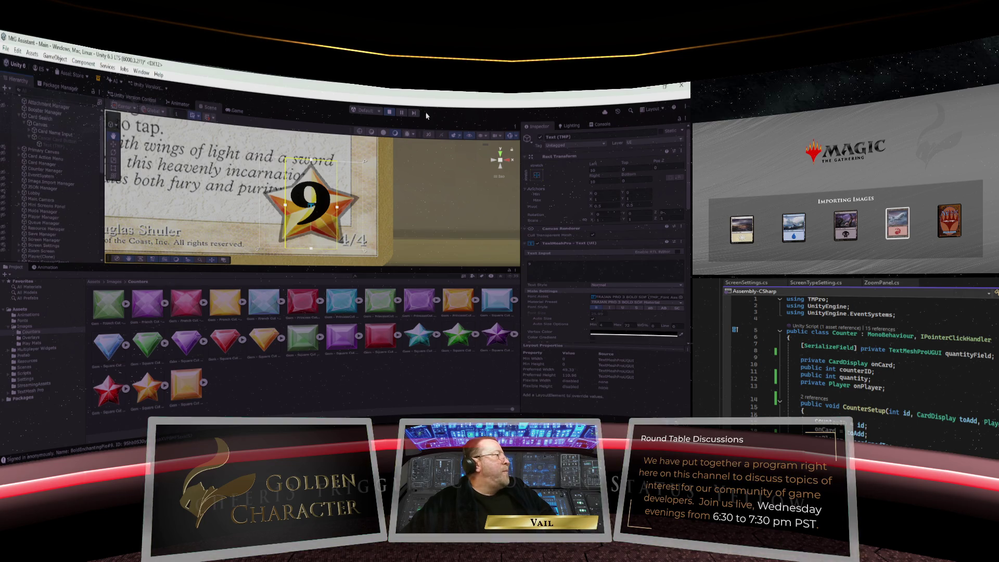
click(389, 112)
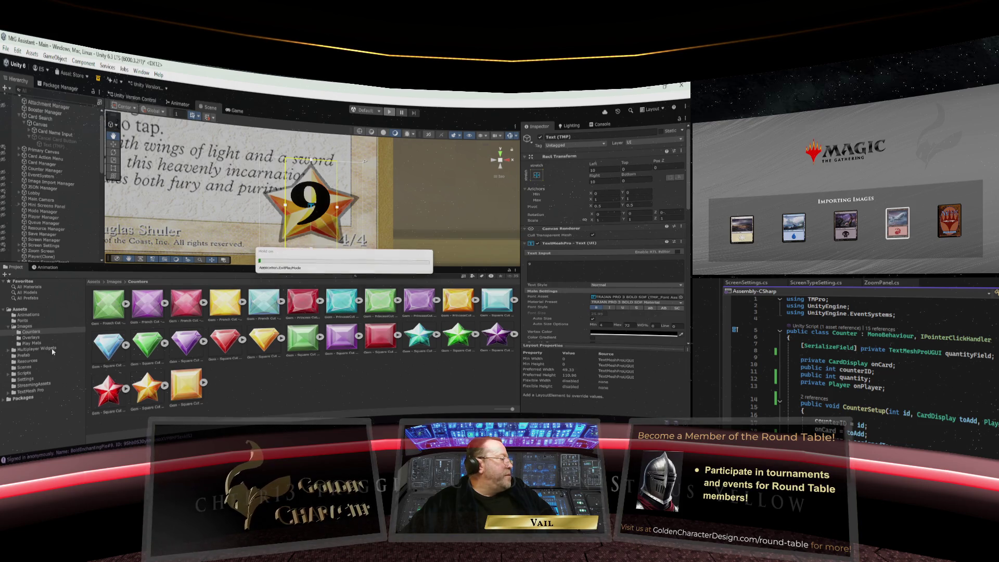
Step: Collapse the Server and Packages folders and show the Assets/Prefab folder's contents
scroll(27, 386, down, 10)
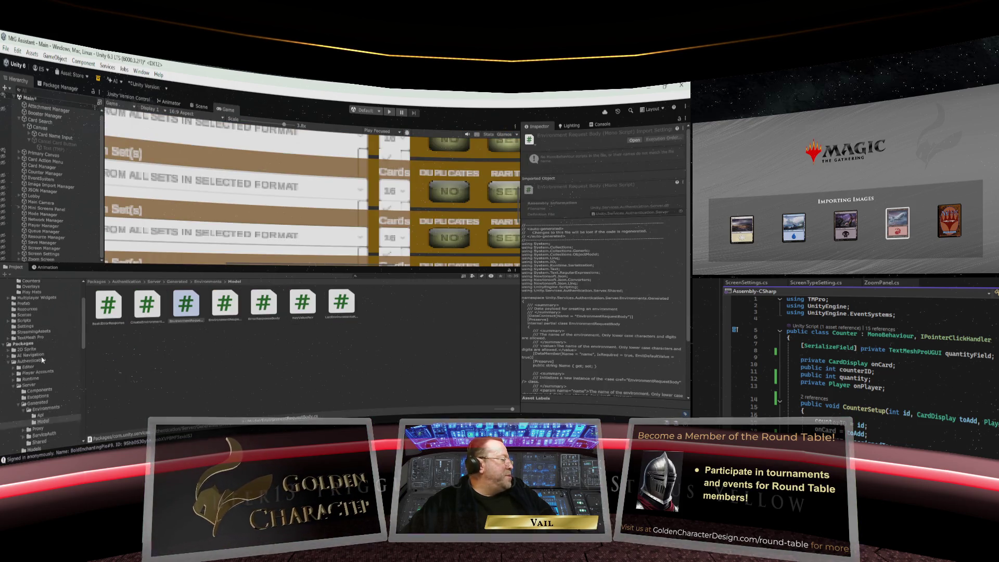
scroll(40, 354, up, 3)
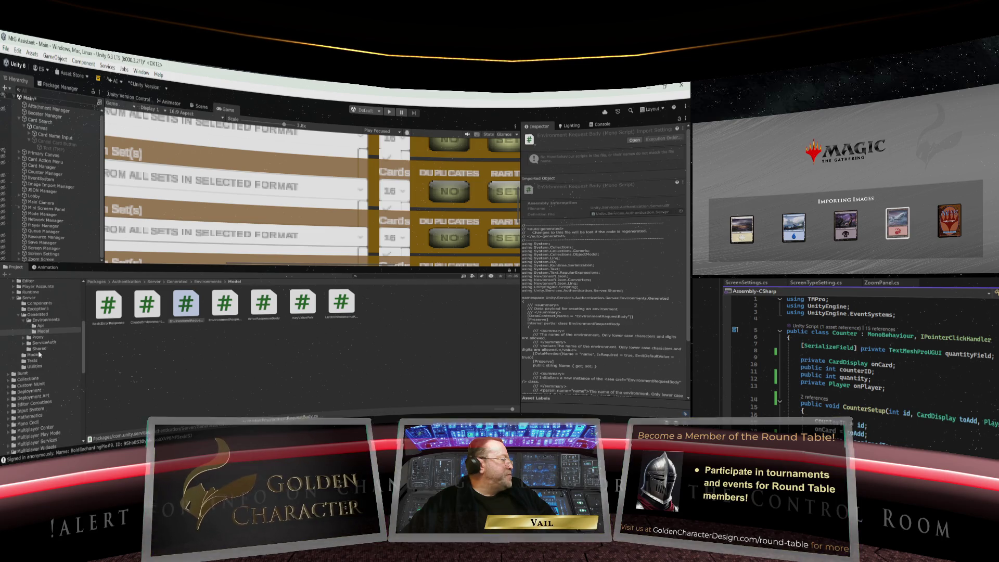
click(13, 298)
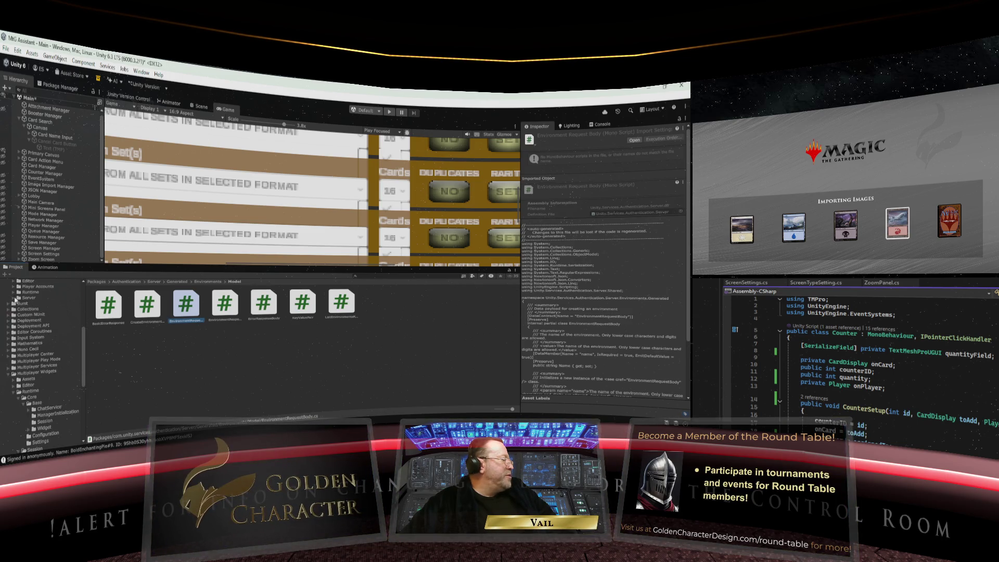
scroll(21, 304, up, 8)
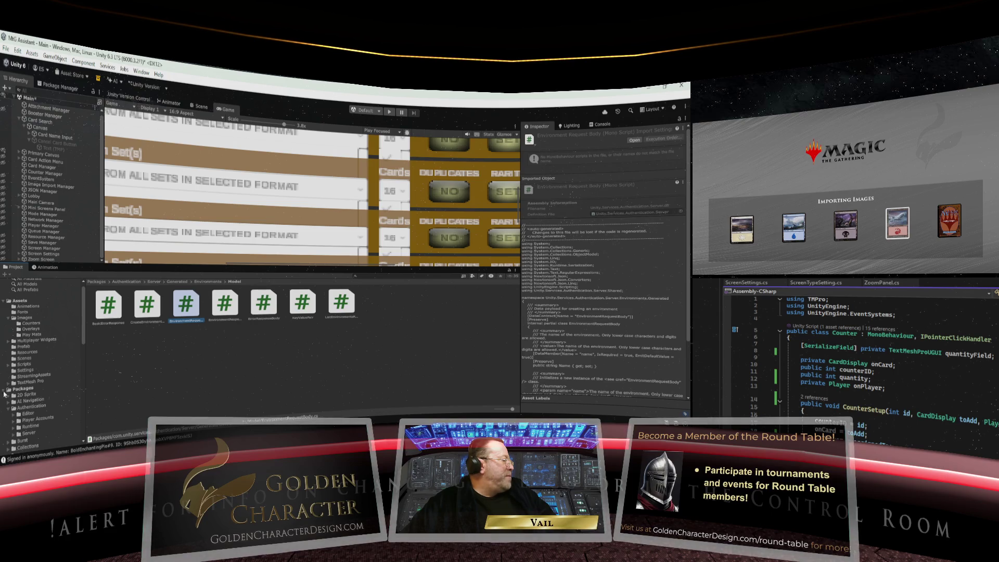
click(8, 388)
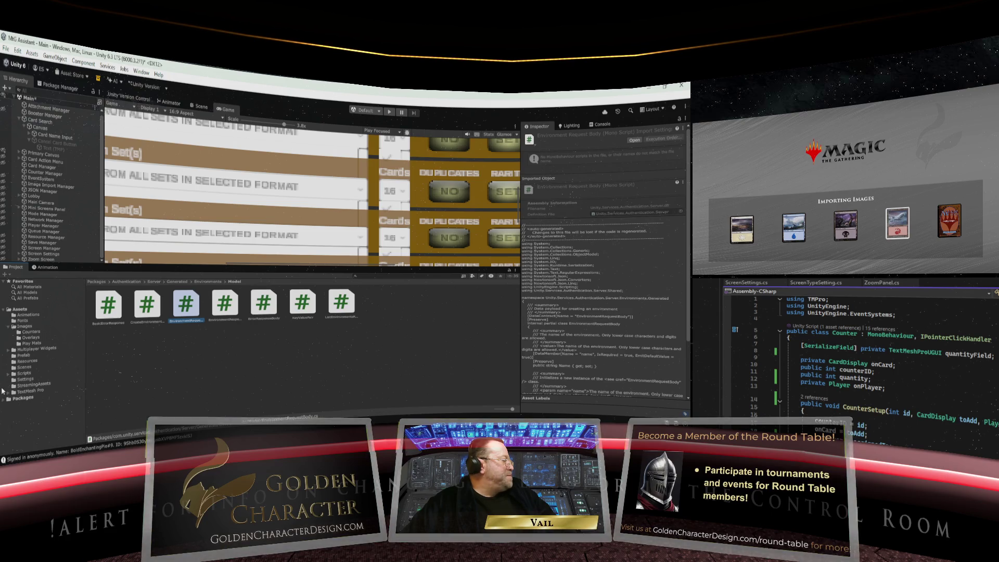
click(27, 355)
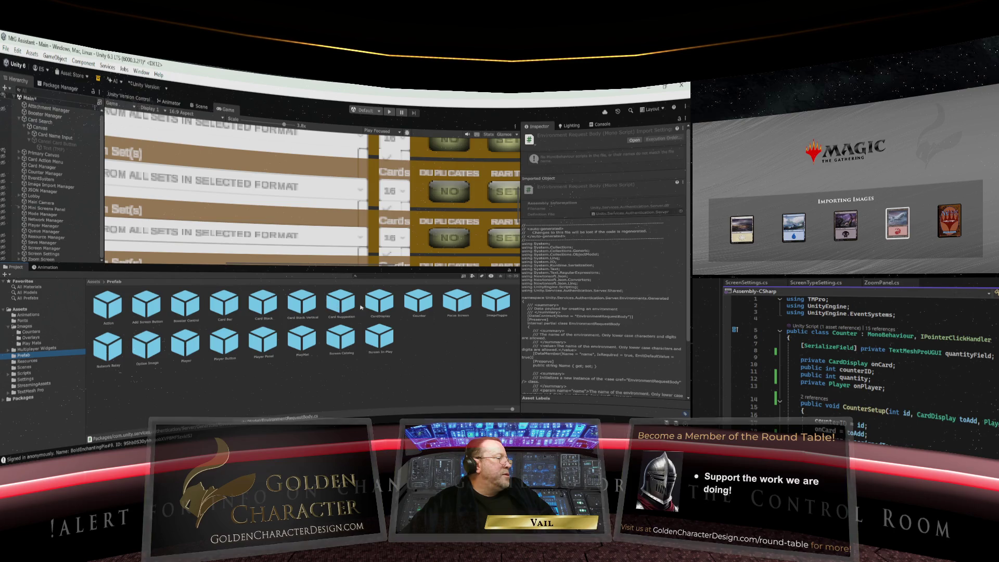
Step: Open the Counter prefab and reset the Text (TMP) Rect Transform
double_click(428, 302)
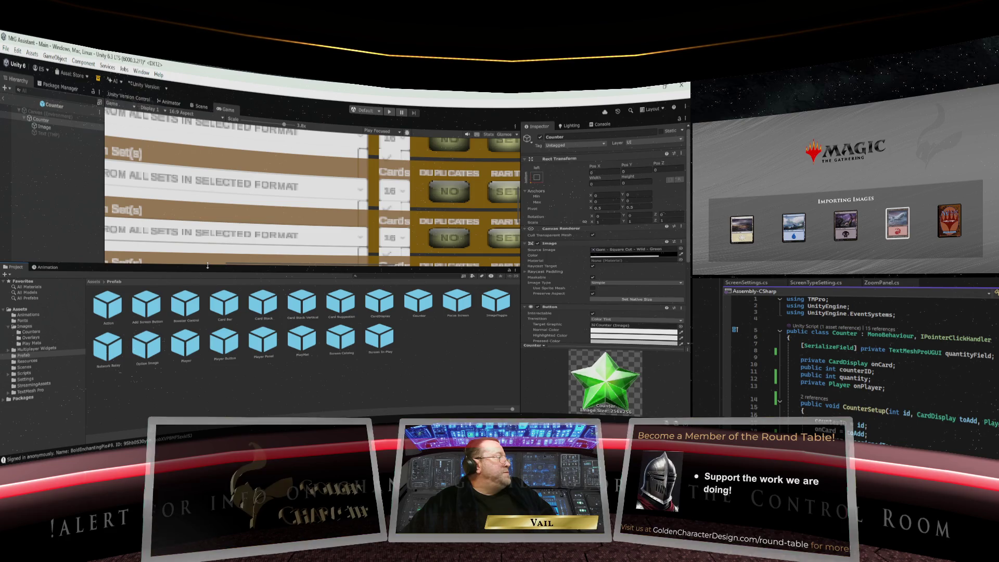
click(42, 127)
click(44, 134)
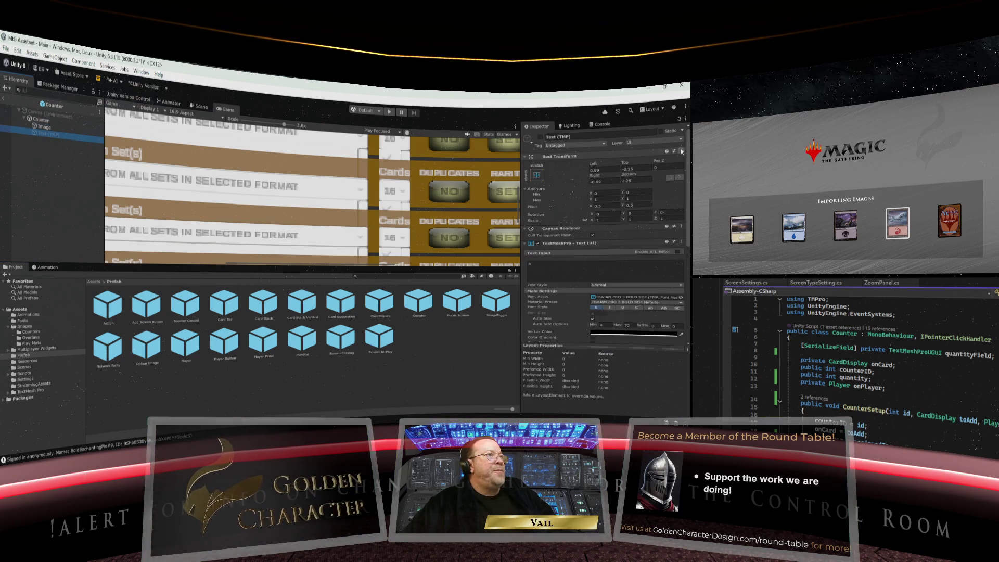
click(675, 151)
click(627, 160)
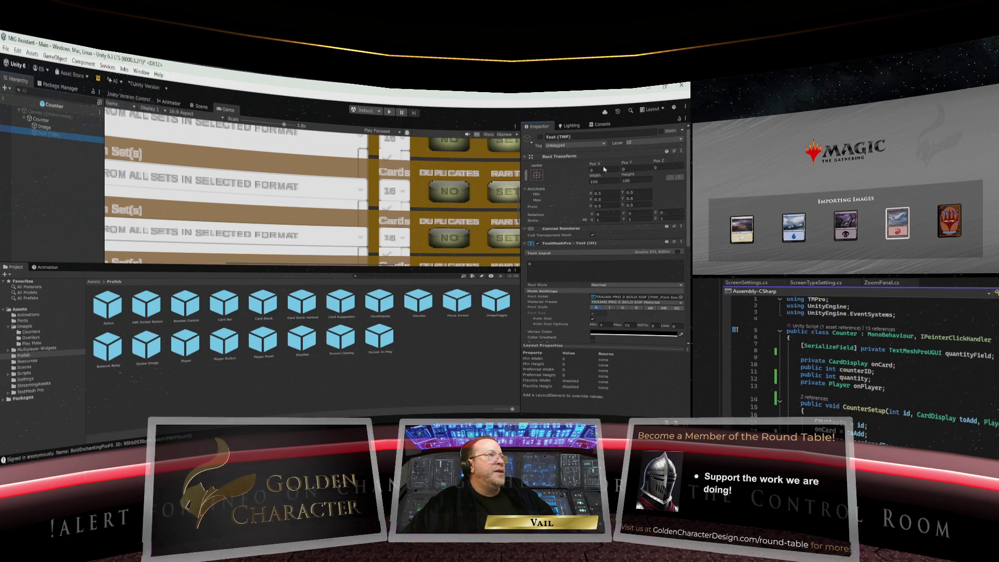
Step: Give the number text stretch-stretch anchors with Left and Right offsets of 10
click(536, 175)
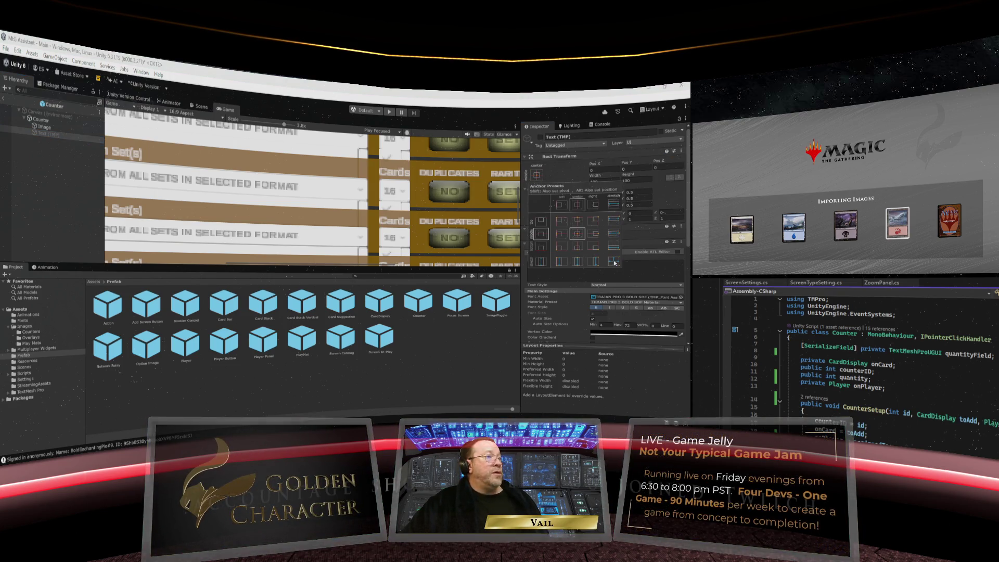
click(612, 262)
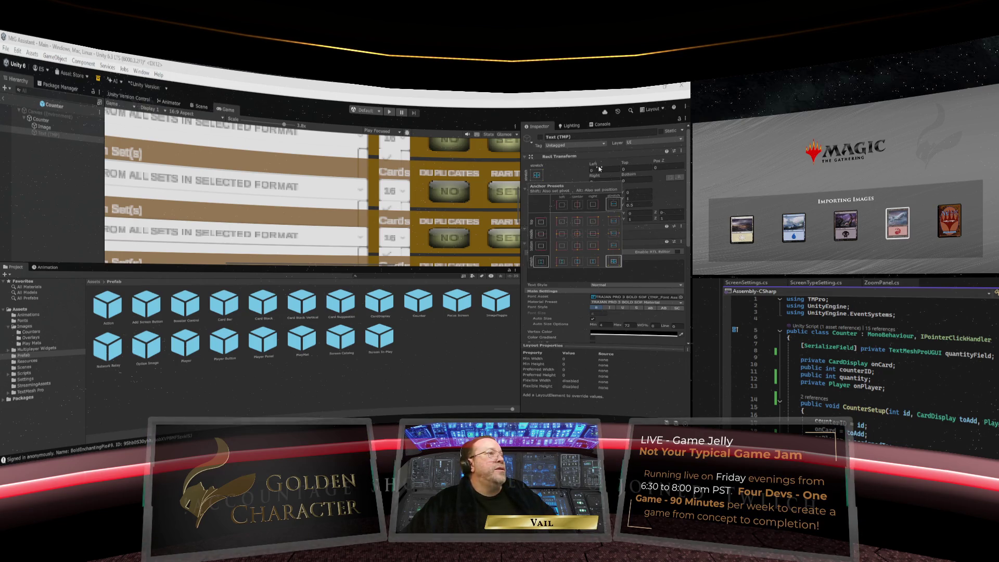
click(587, 170)
text(10)
click(599, 179)
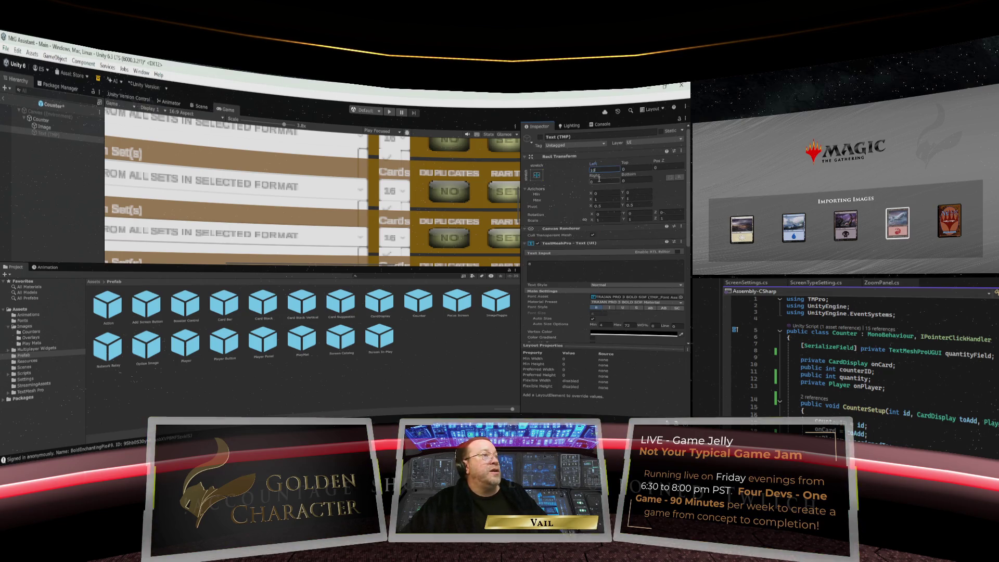
text(10)
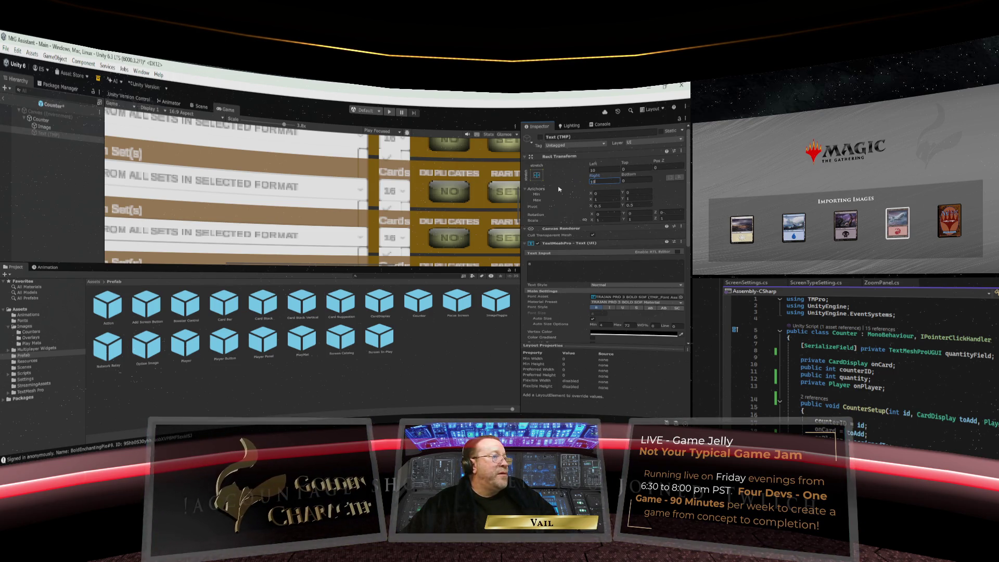
click(559, 188)
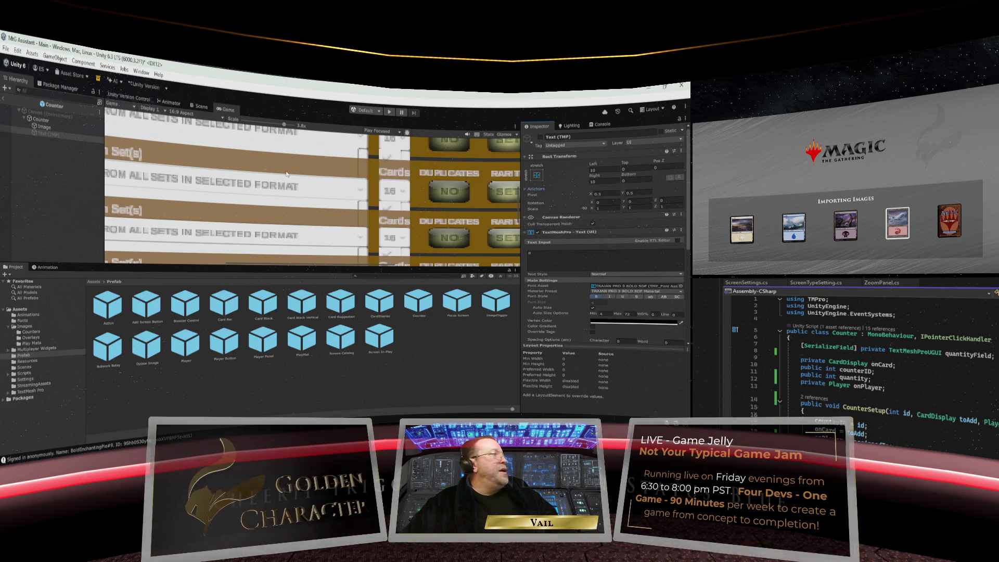
Step: Save the Counter prefab and return to the Main scene
click(6, 48)
click(20, 98)
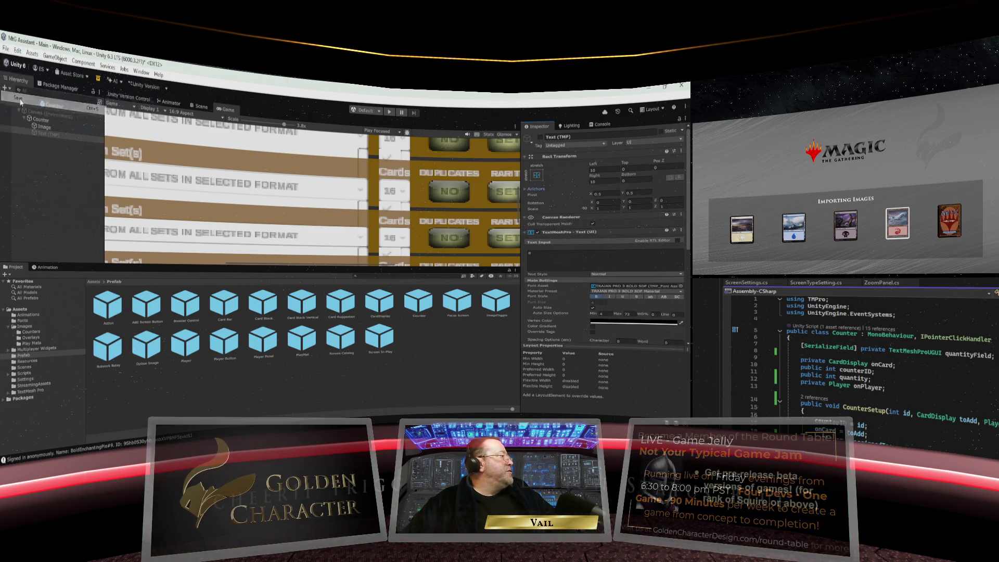
click(4, 102)
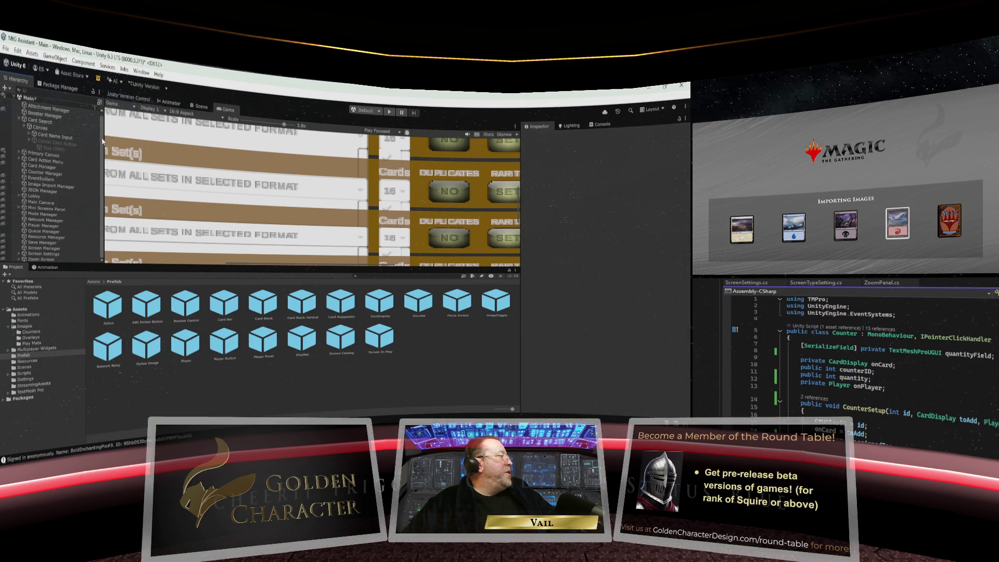
Step: Make the Game view taller and set its Scale to 1x
drag(102, 140, 101, 128)
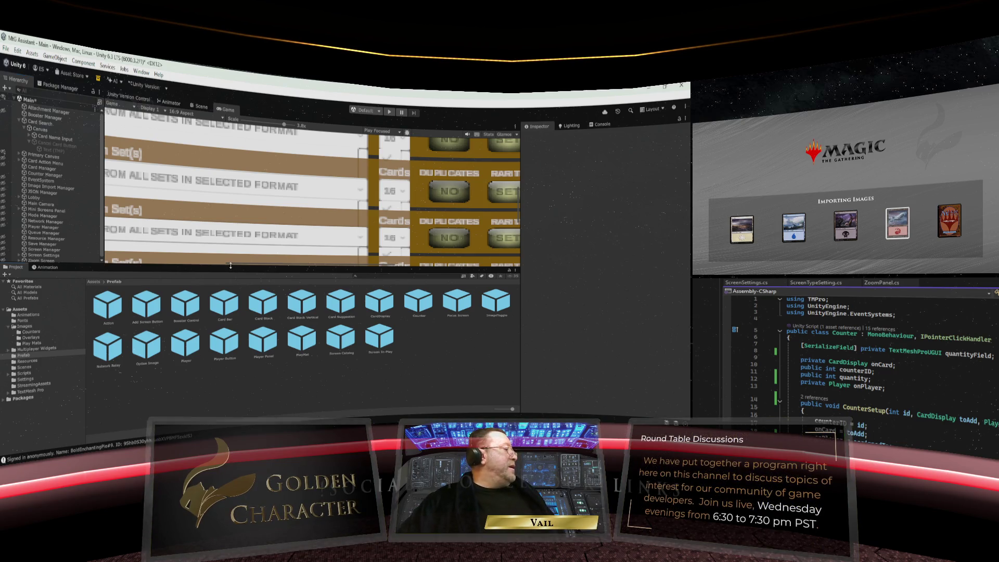
drag(231, 270, 229, 354)
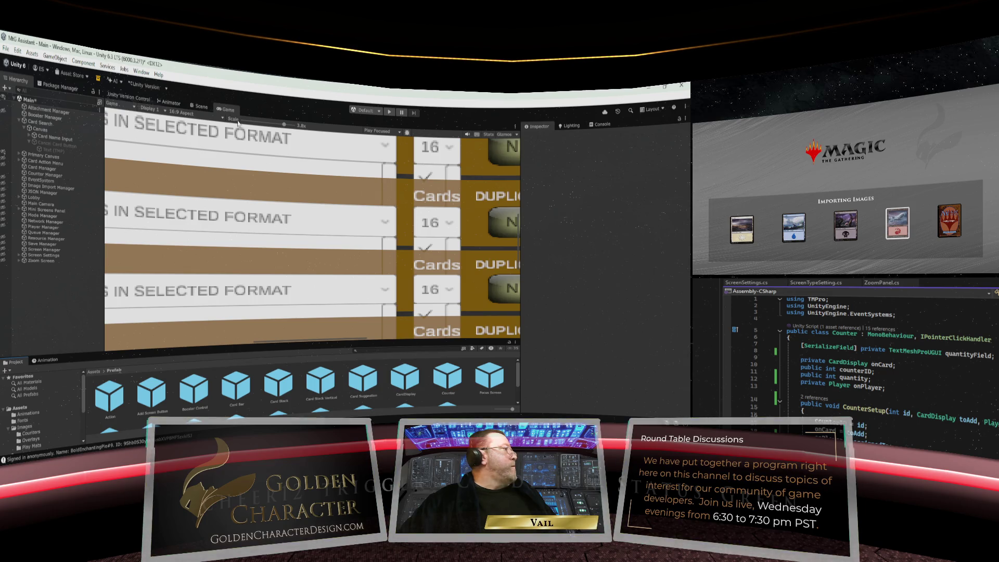
drag(283, 126, 242, 122)
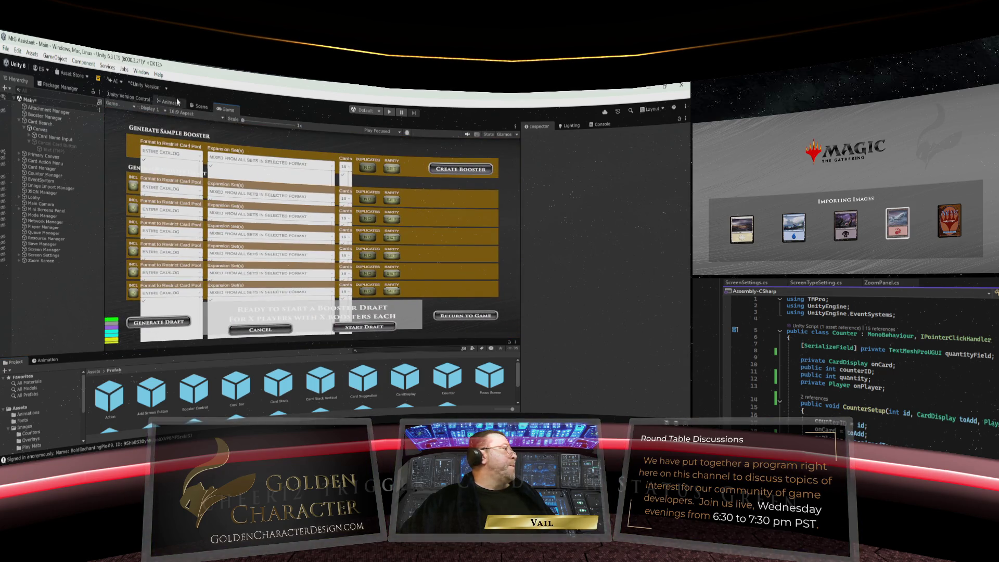
Step: In the Scene view, expand Card Action Menu > Canvas > Panel in the Hierarchy
click(203, 108)
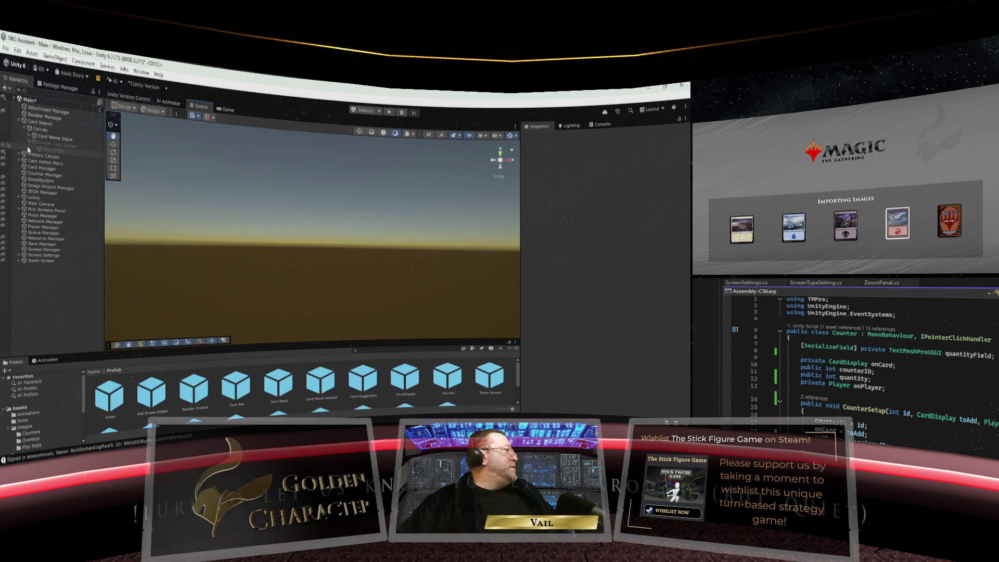
click(19, 161)
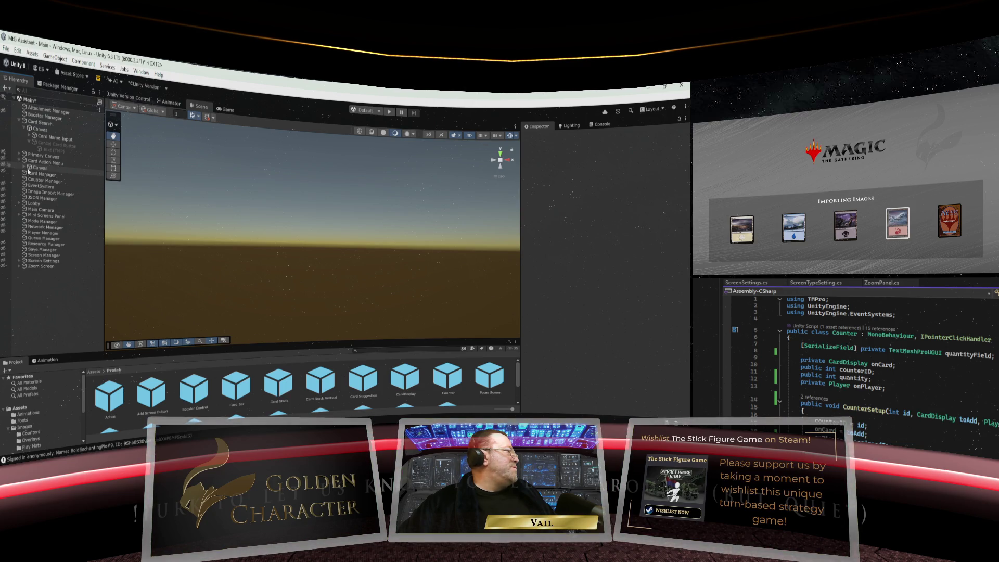
click(25, 167)
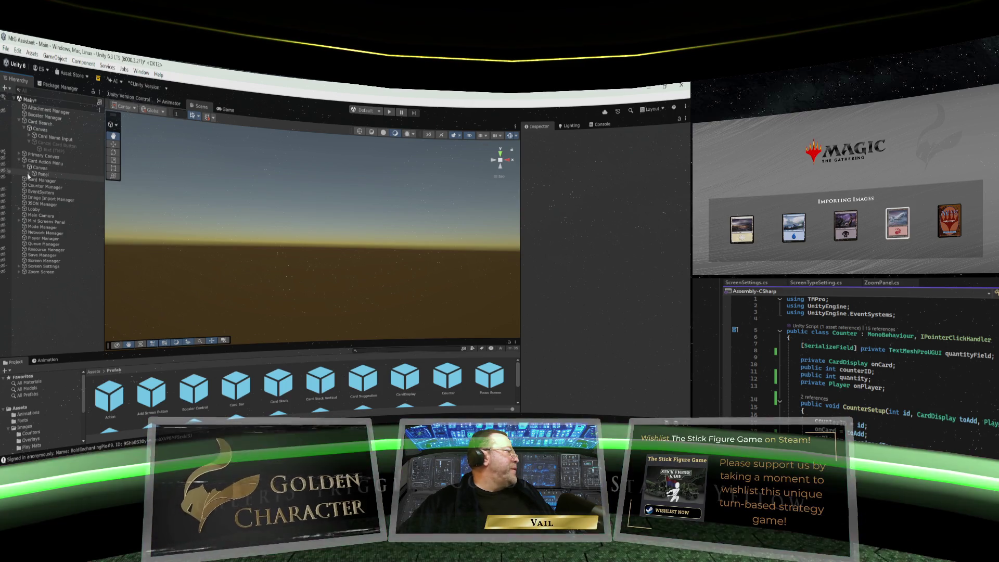
click(31, 174)
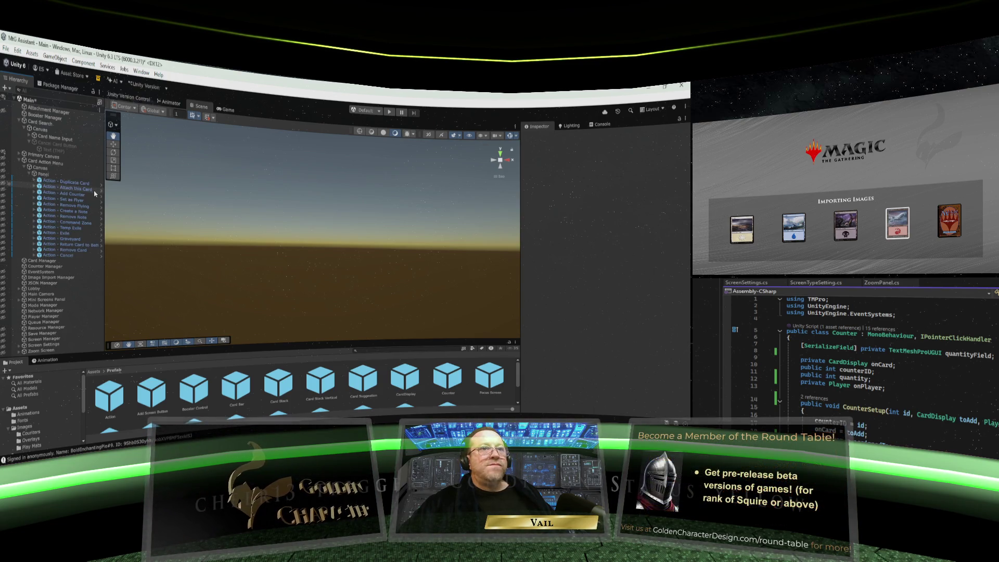
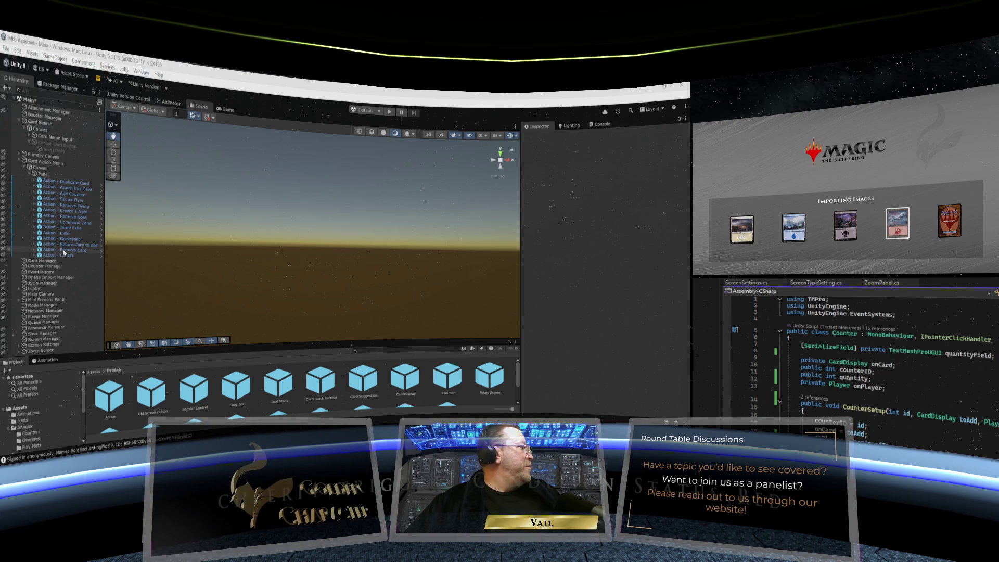
Step: Make the Card Action Menu's Panel visible and inspect its Action - Add Counter button
click(43, 173)
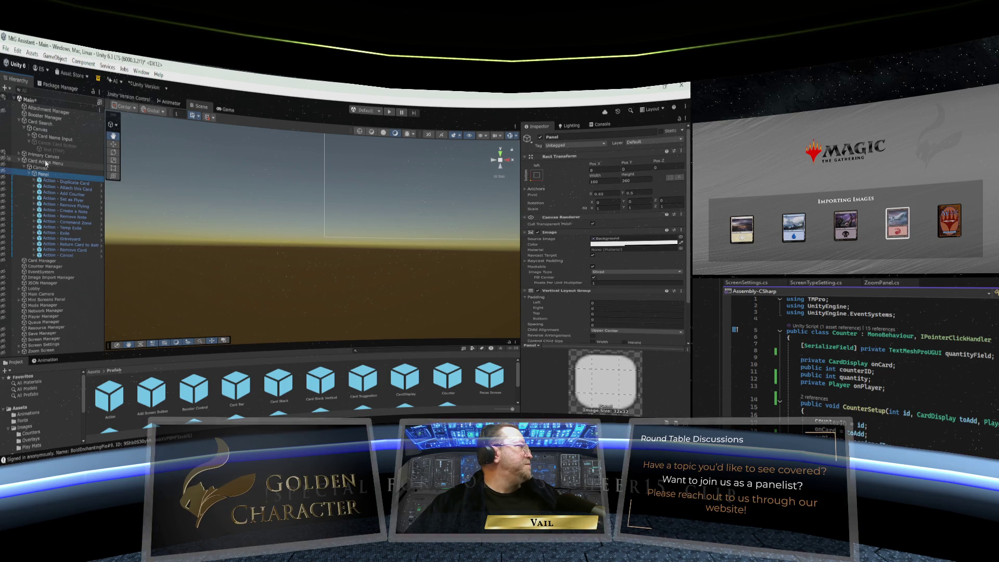
click(3, 161)
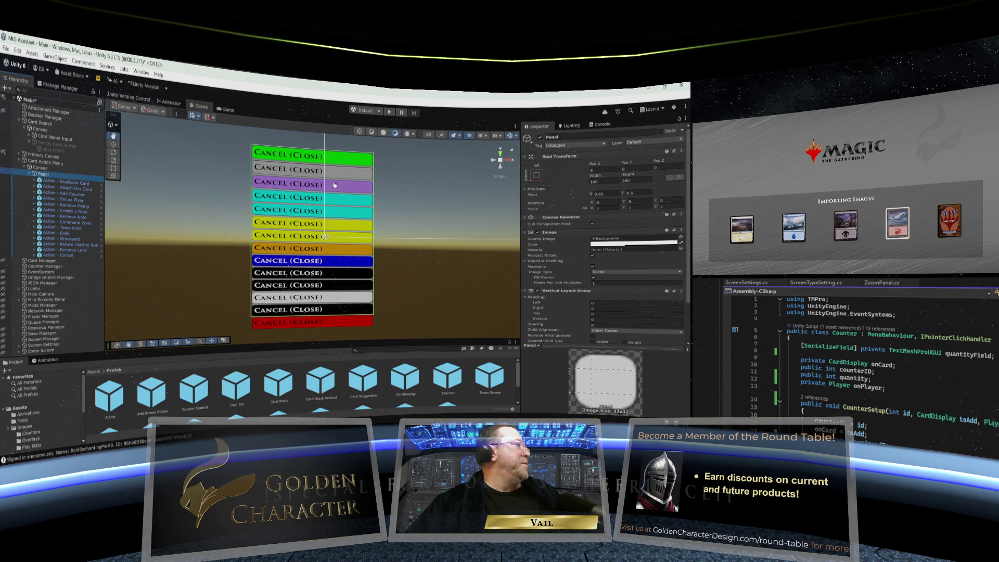
click(54, 194)
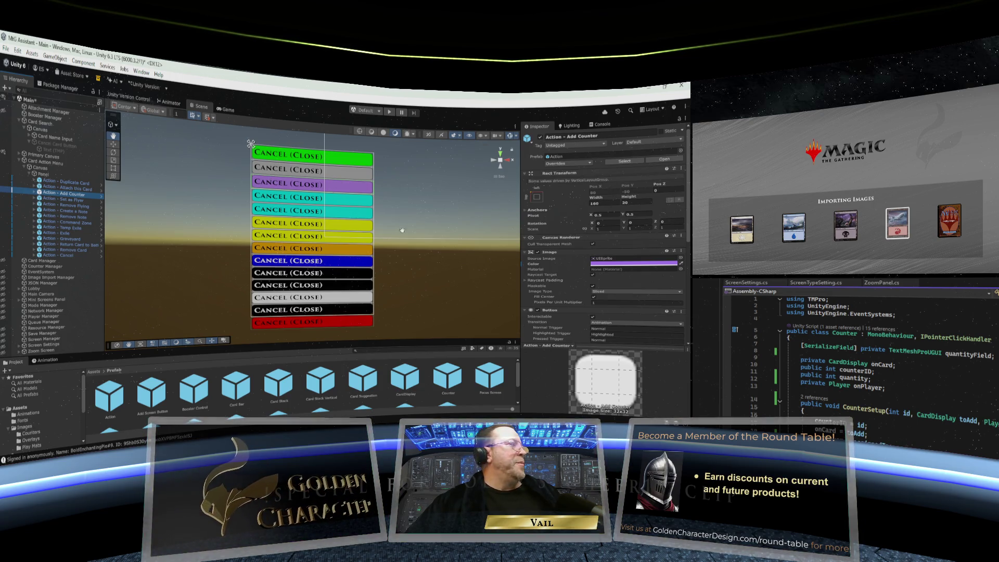
Step: Pan the Scene view across the button stack, then collapse the Panel in the Hierarchy
drag(402, 230, 342, 228)
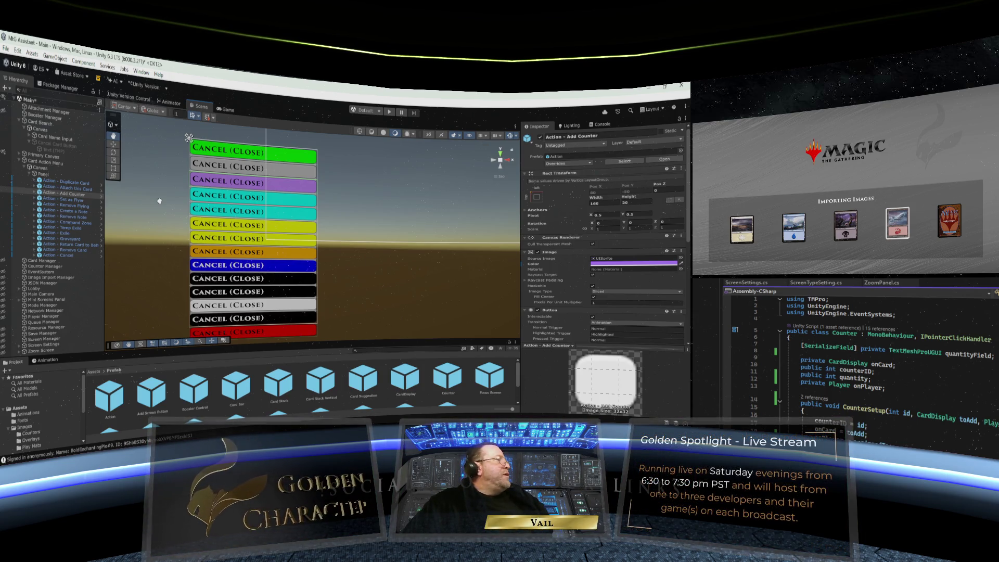
drag(159, 200, 283, 204)
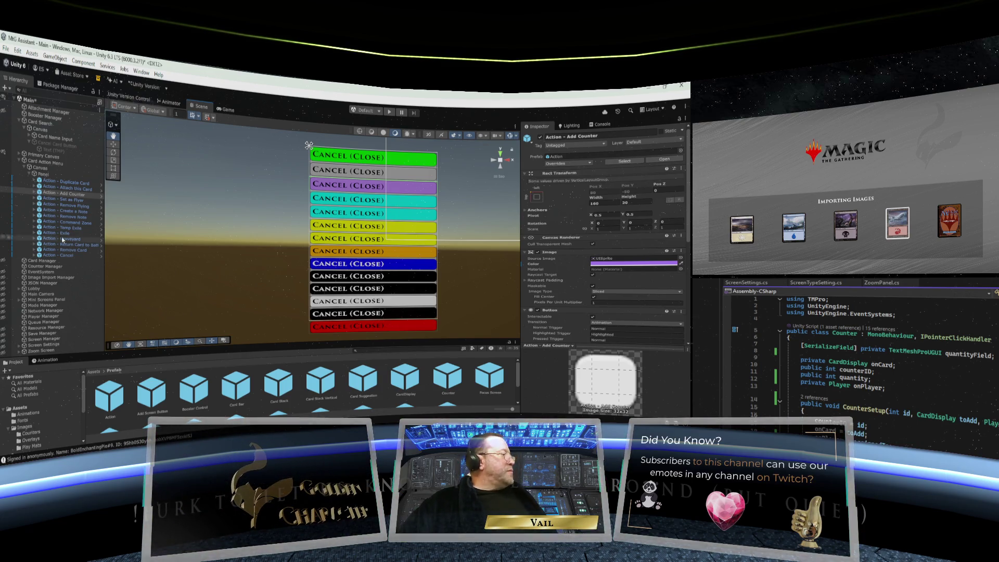
click(46, 175)
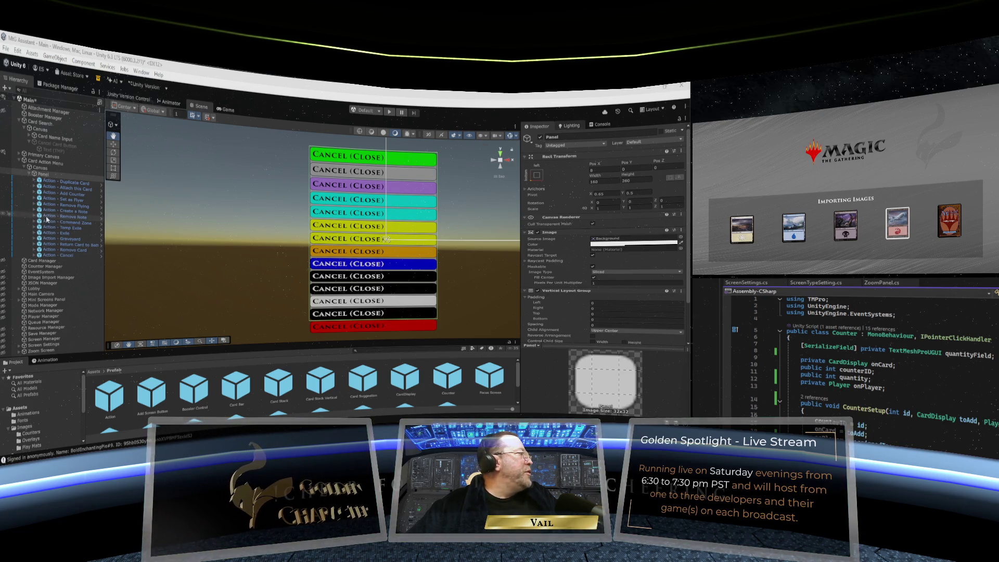
click(30, 174)
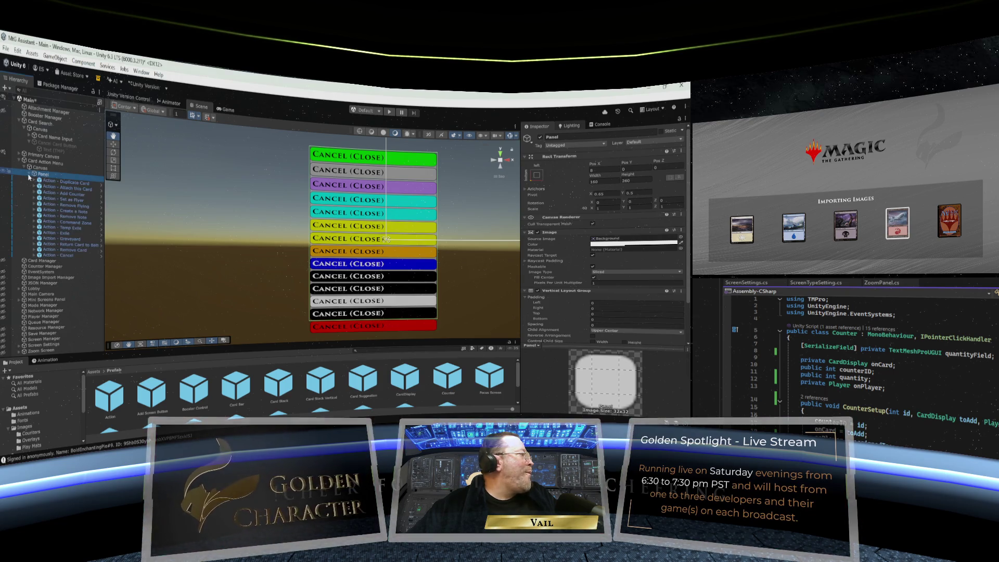
Step: Add a UI Panel under the Card Action Menu's Canvas, keeping the default name Panel
right_click(38, 167)
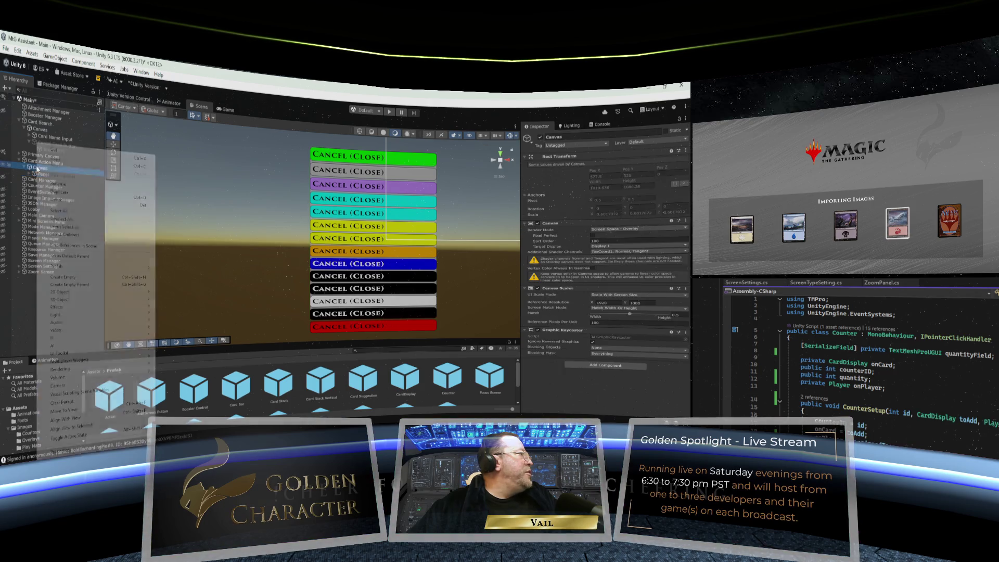
mouse_move(64, 339)
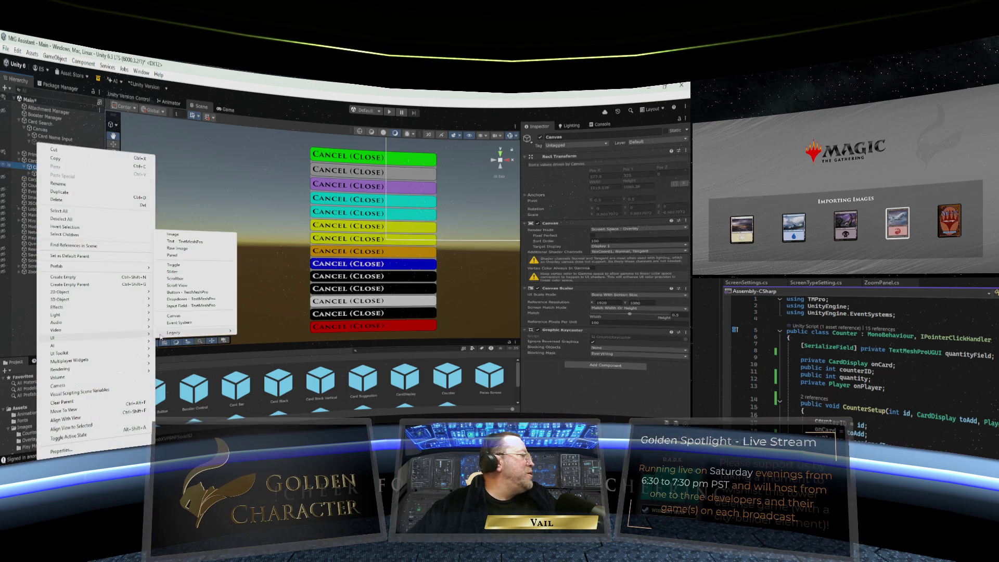
click(196, 258)
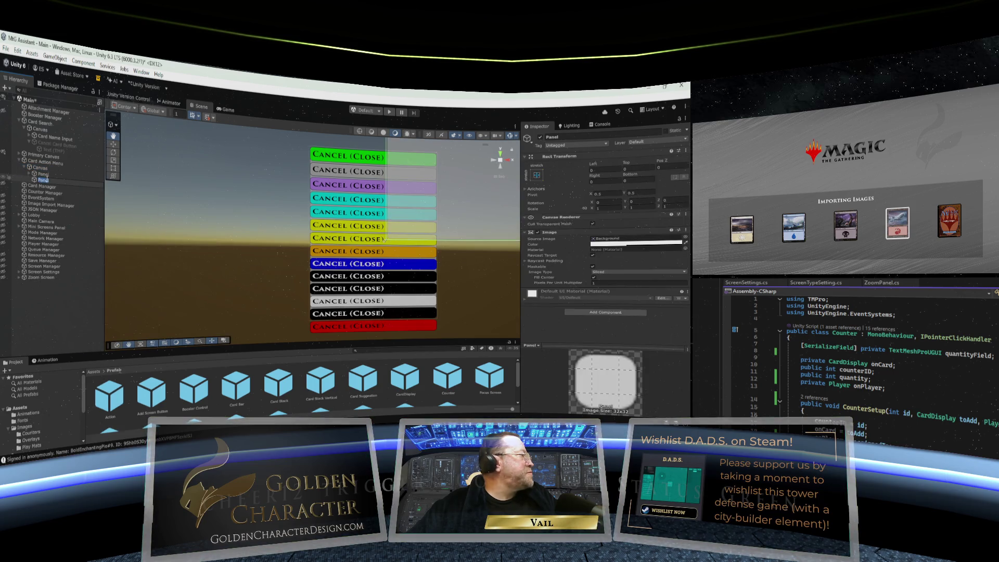
click(47, 180)
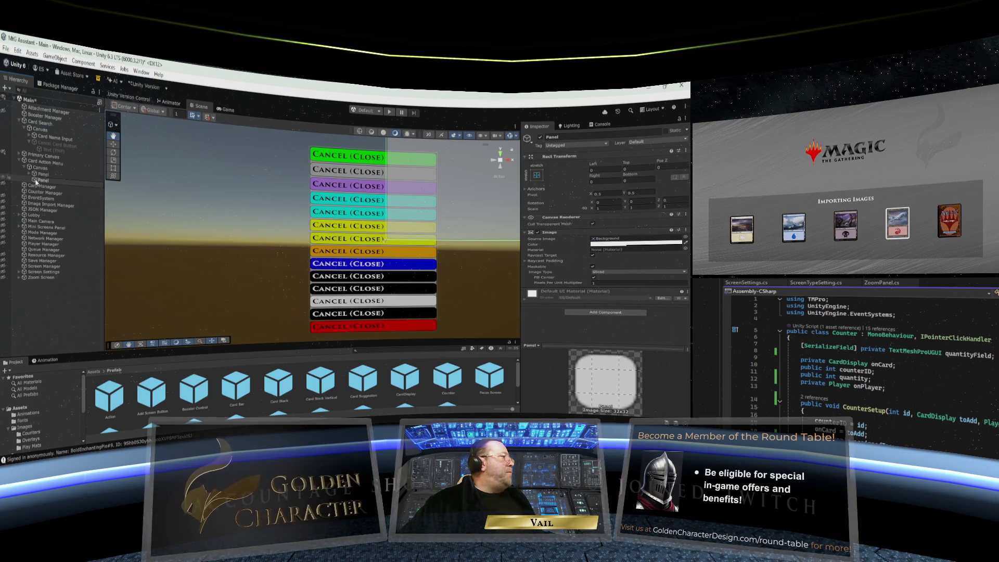
Step: Delete the extra second Panel from the Card Action Menu's Canvas
click(35, 182)
right_click(35, 182)
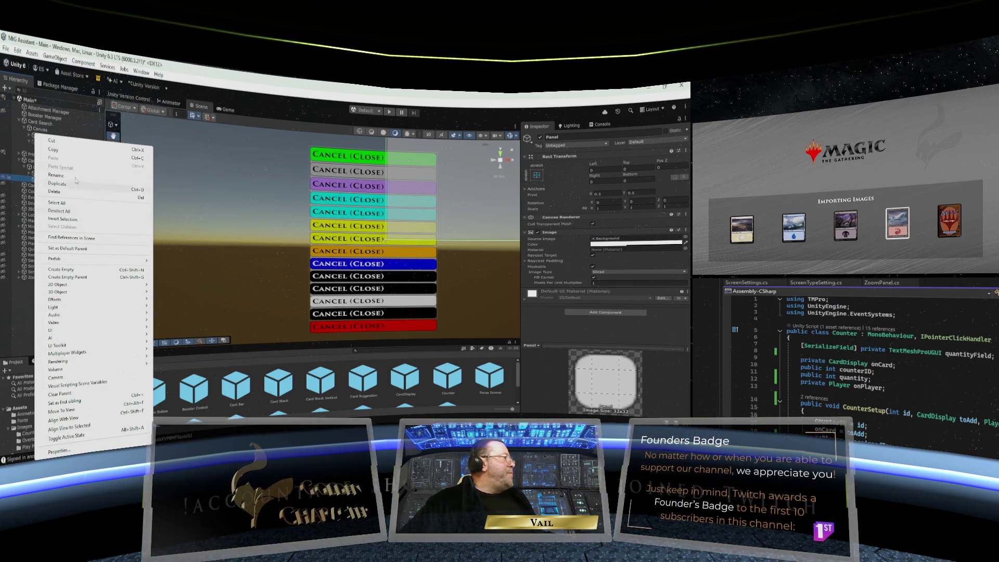
click(29, 181)
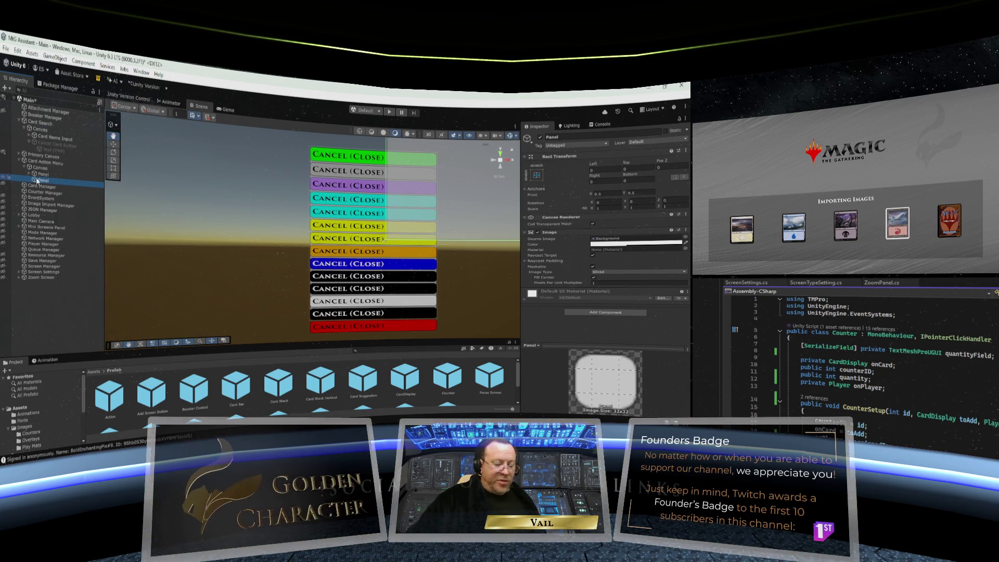
key(Delete)
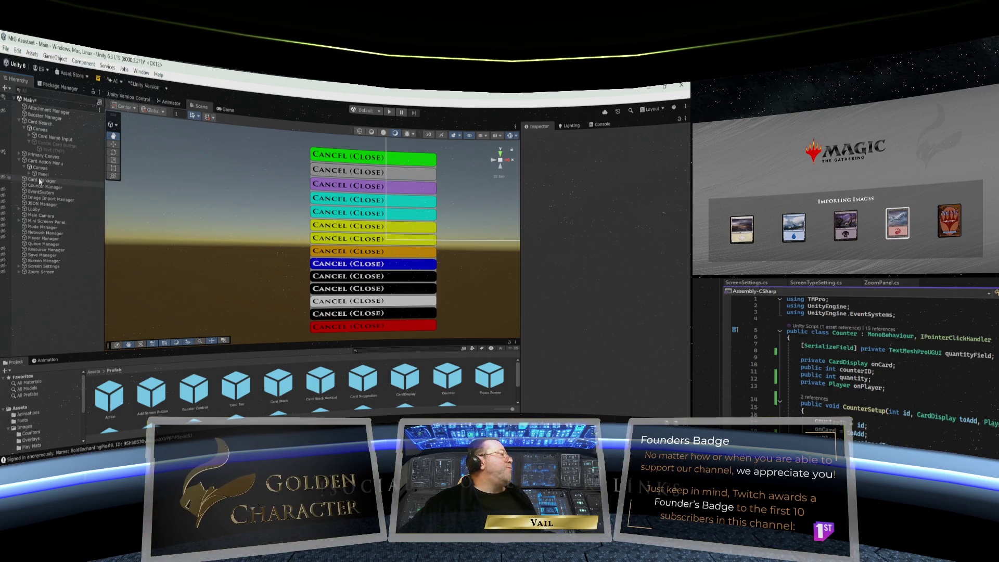
Step: Collapse Card Action Menu and Card Search, then expand Primary Canvas down to Player Counters Panel
click(20, 163)
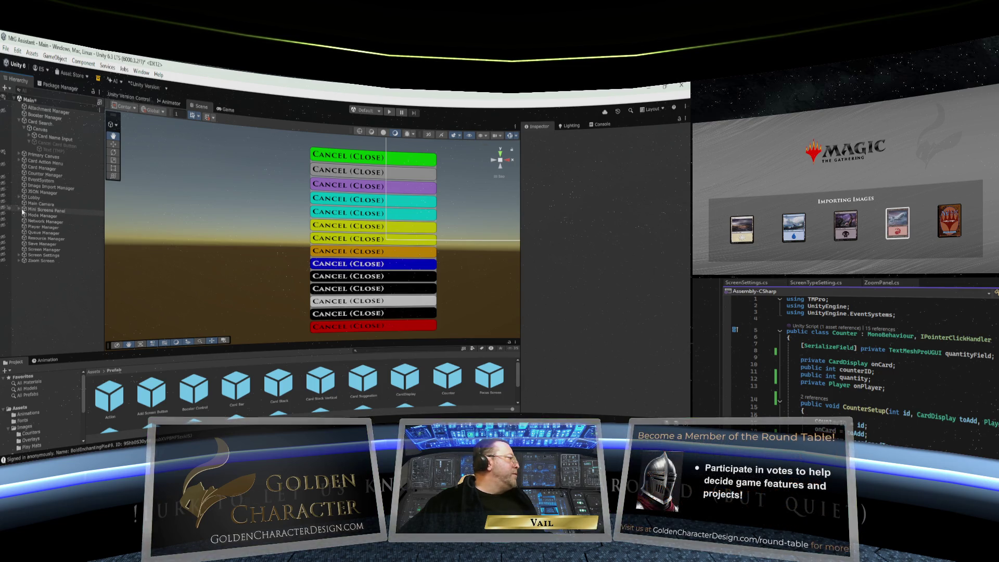
click(19, 121)
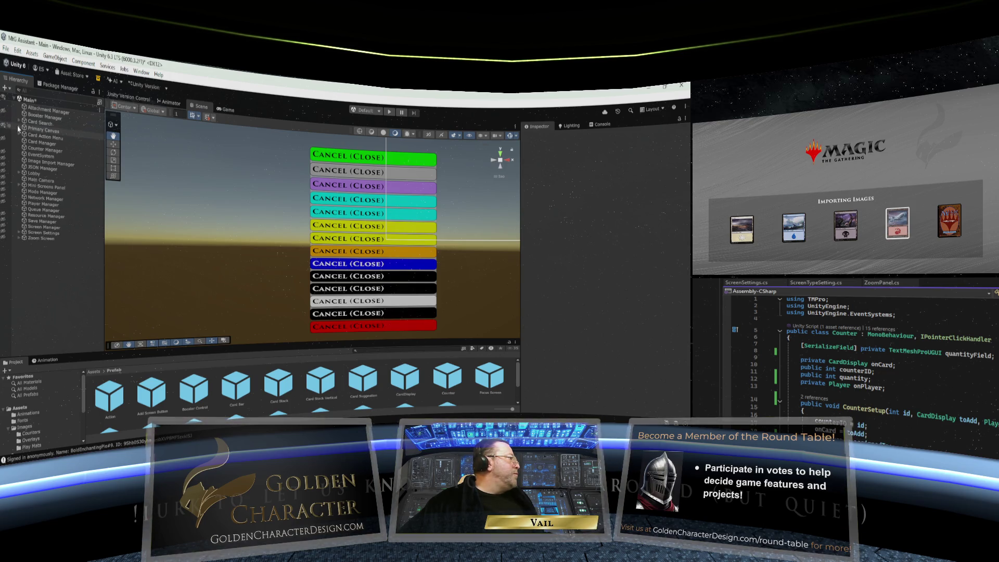
click(19, 128)
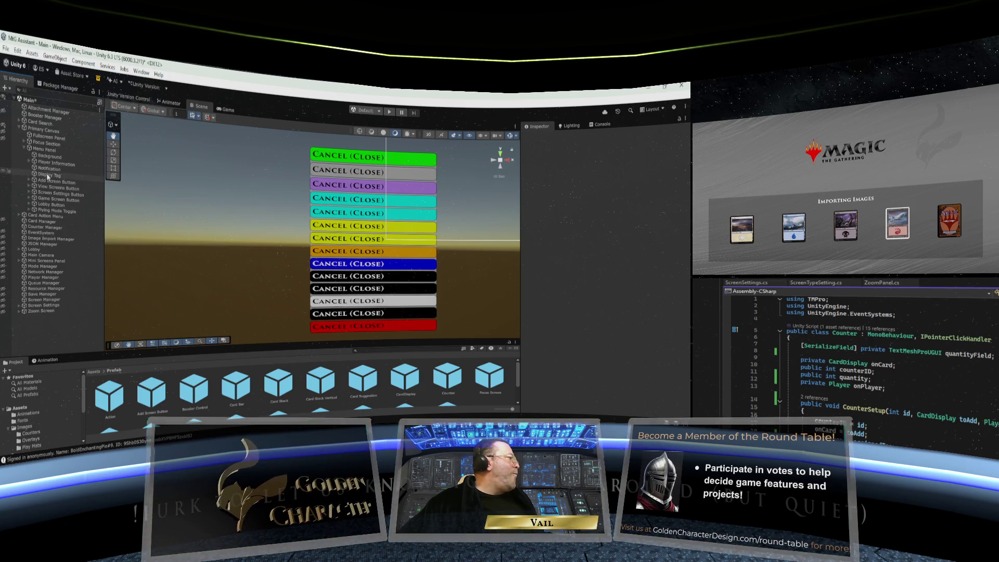
click(29, 161)
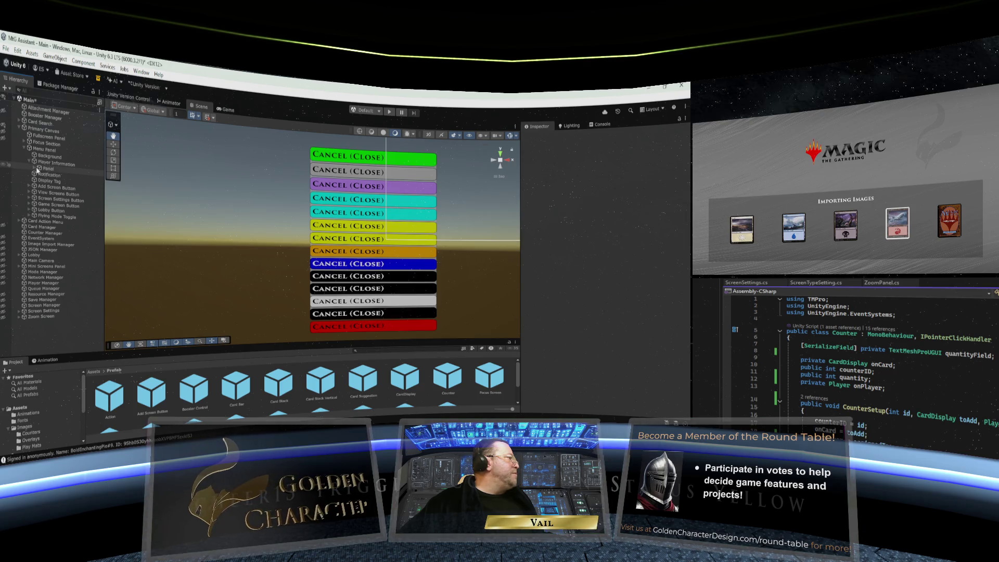
click(34, 168)
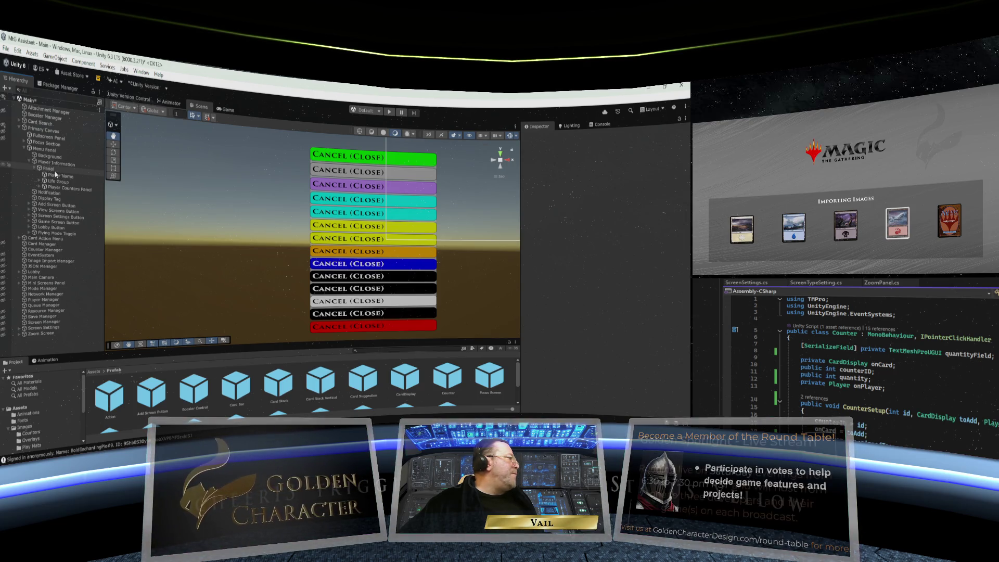
click(43, 188)
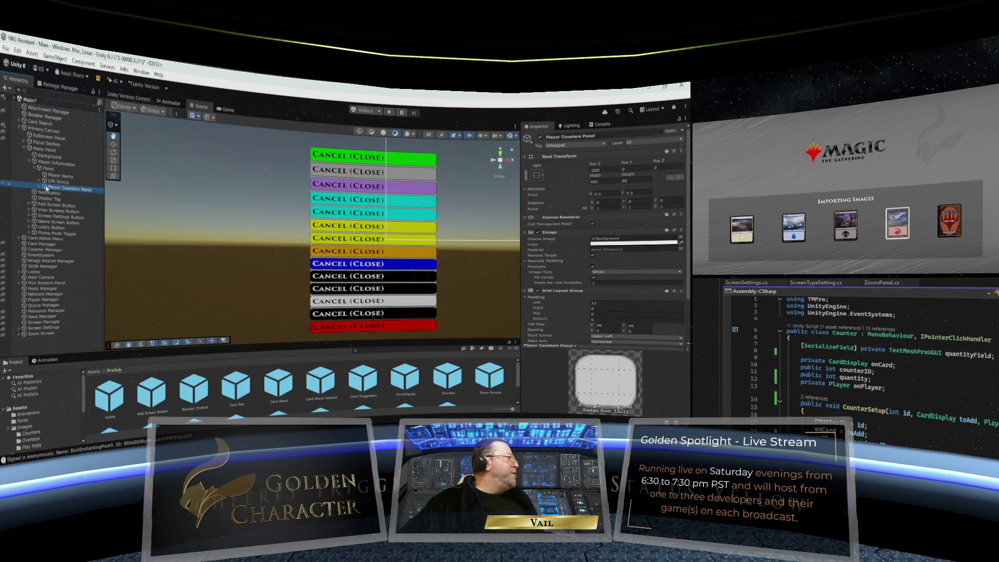
click(41, 187)
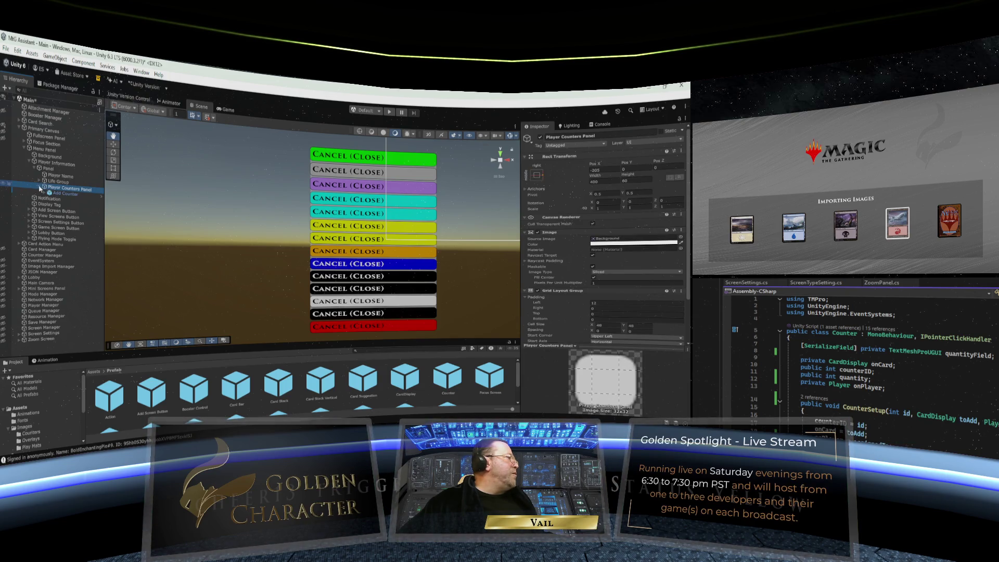
click(42, 187)
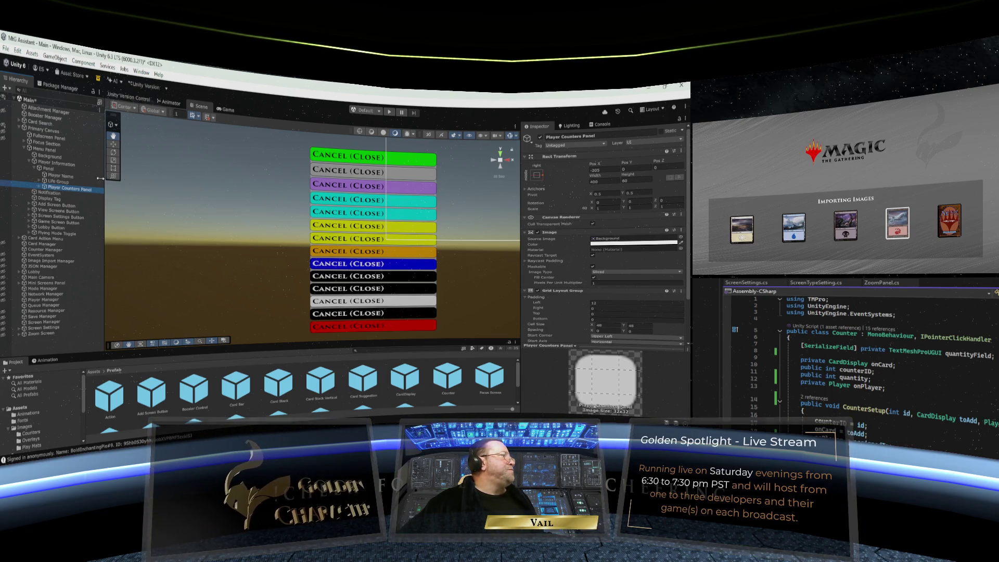
Step: Frame Player Information's Panel, then zoom and pan so the player information bar fills the view
double_click(50, 169)
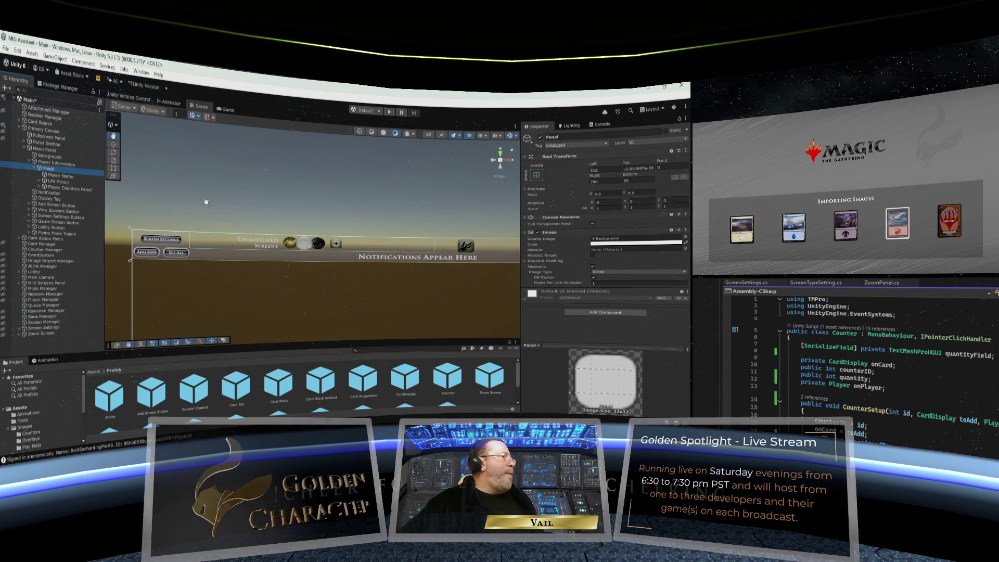
scroll(206, 202, up, 2)
scroll(220, 206, up, 2)
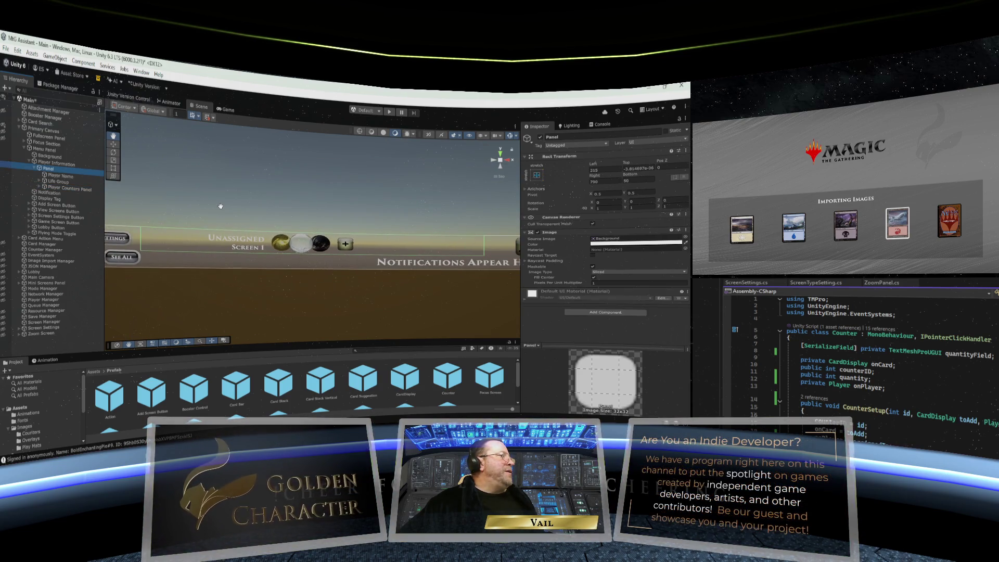
drag(278, 270, 248, 207)
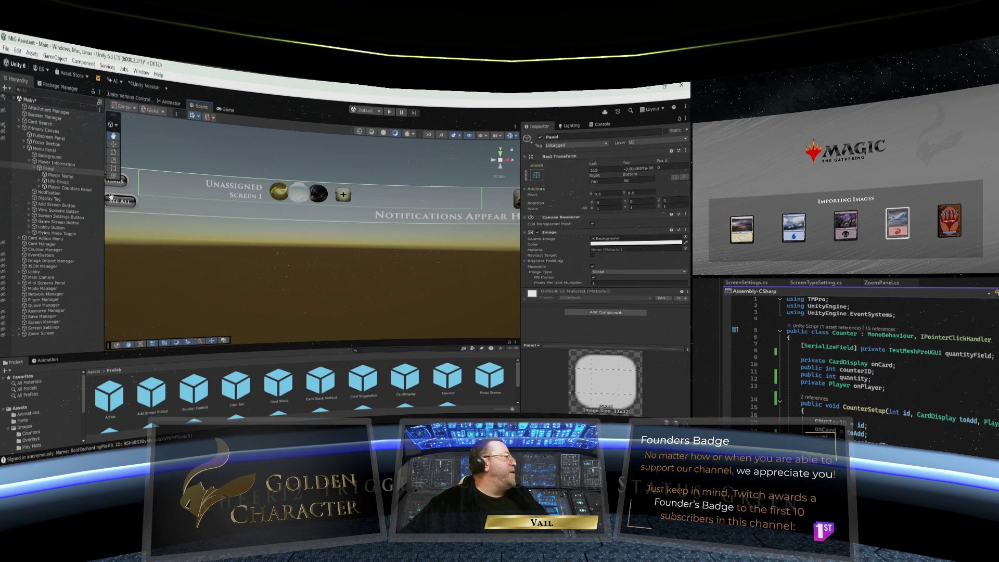
Step: Collapse Player Information and toggle its active checkbox off and back on
click(44, 169)
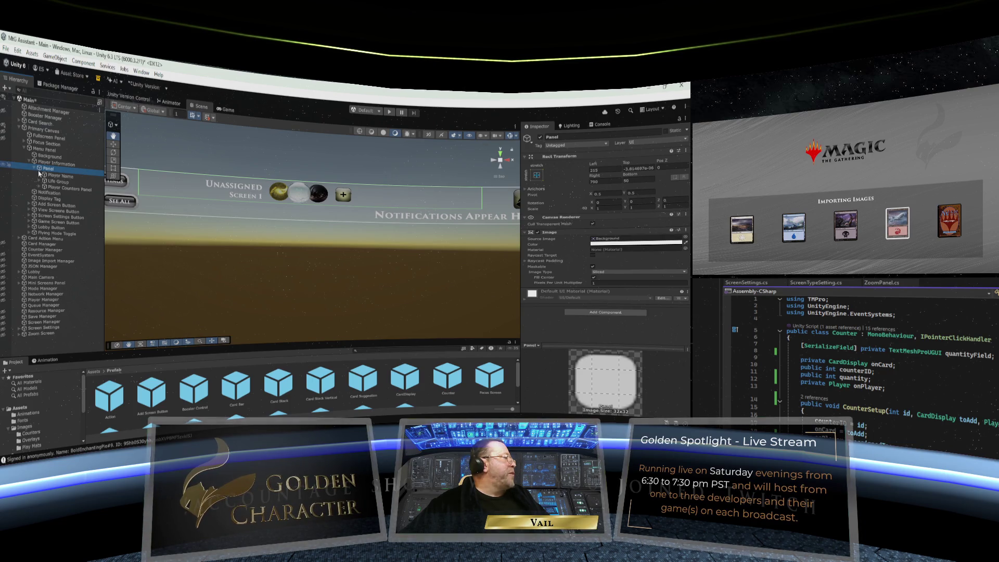
click(35, 169)
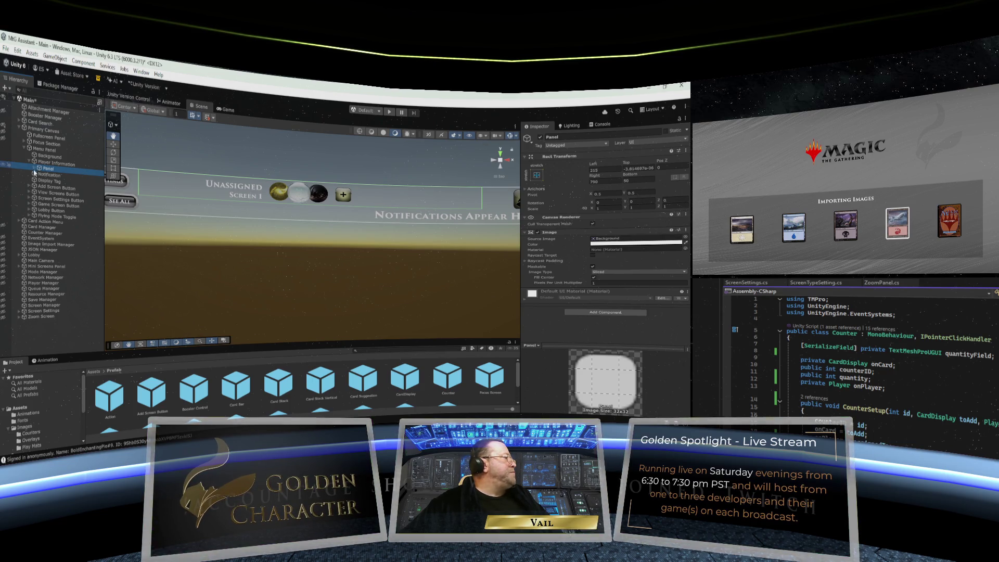
click(30, 161)
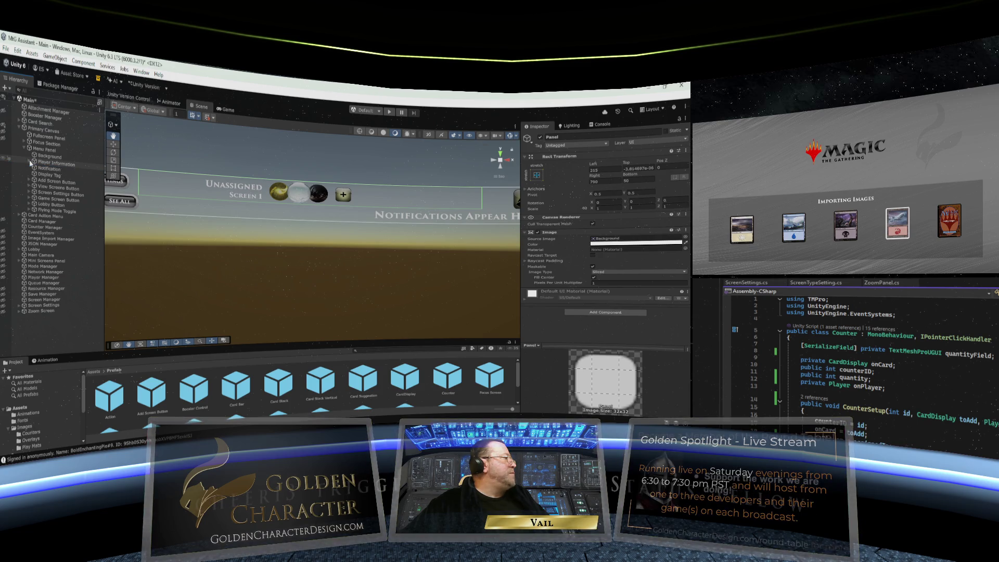
click(42, 165)
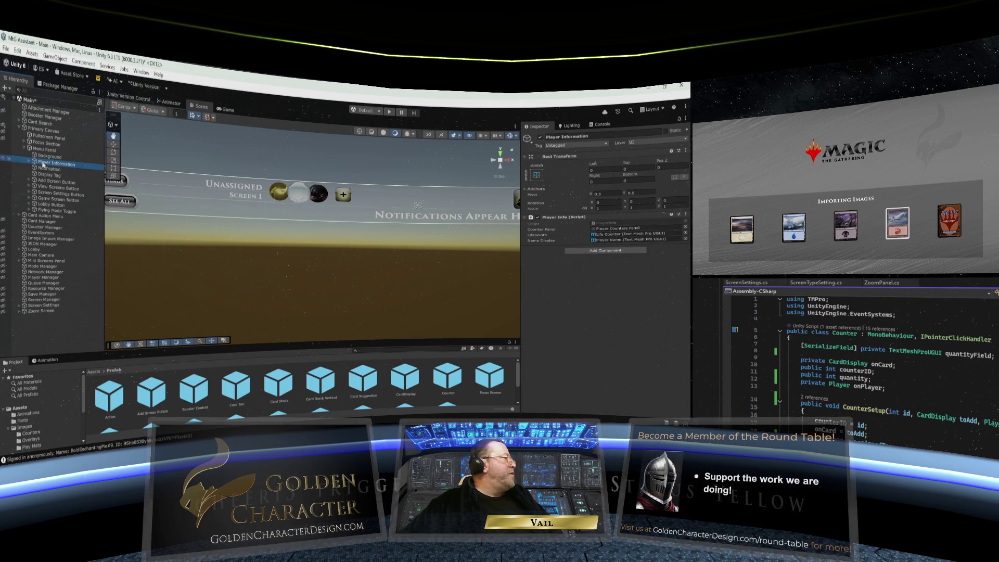
click(539, 138)
click(538, 138)
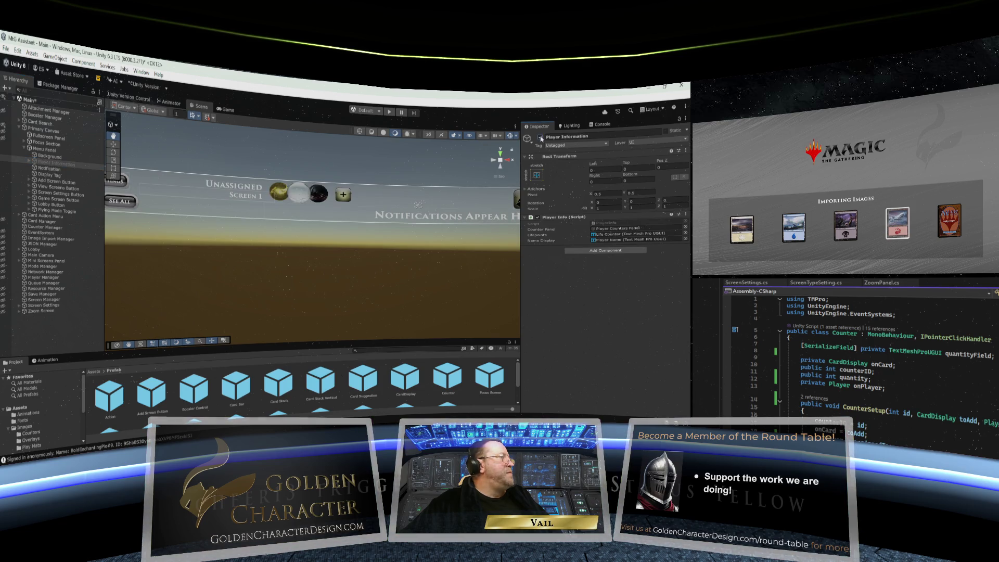
Step: Re-expand Player Information and its Panel, then bring up the Panel's context menu
click(30, 162)
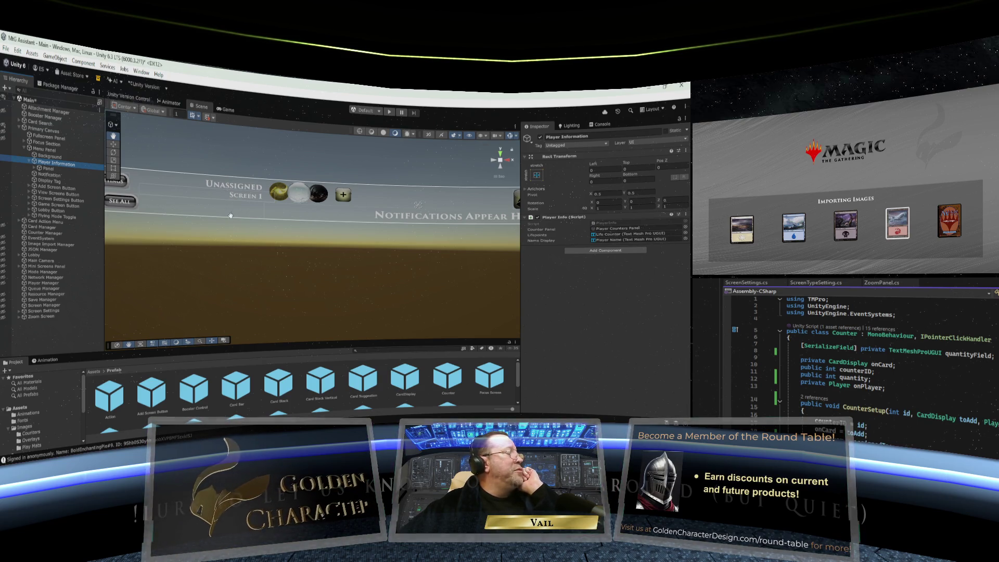
click(35, 169)
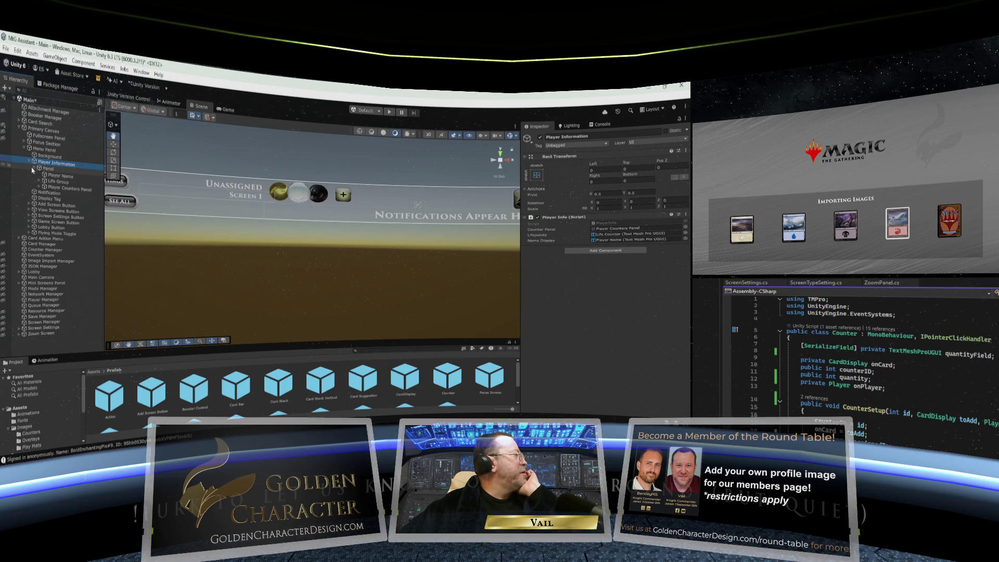
click(35, 168)
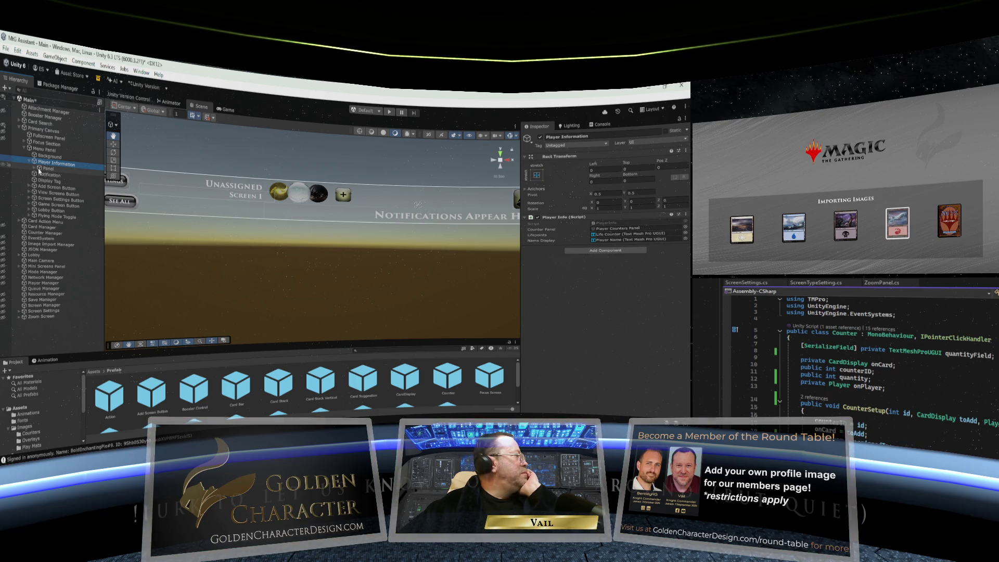
click(34, 168)
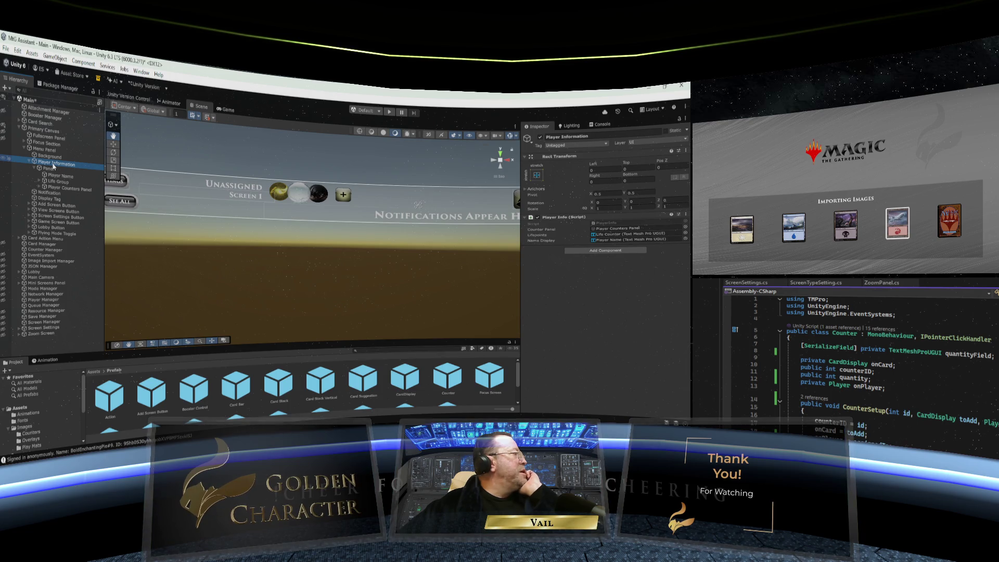
click(54, 168)
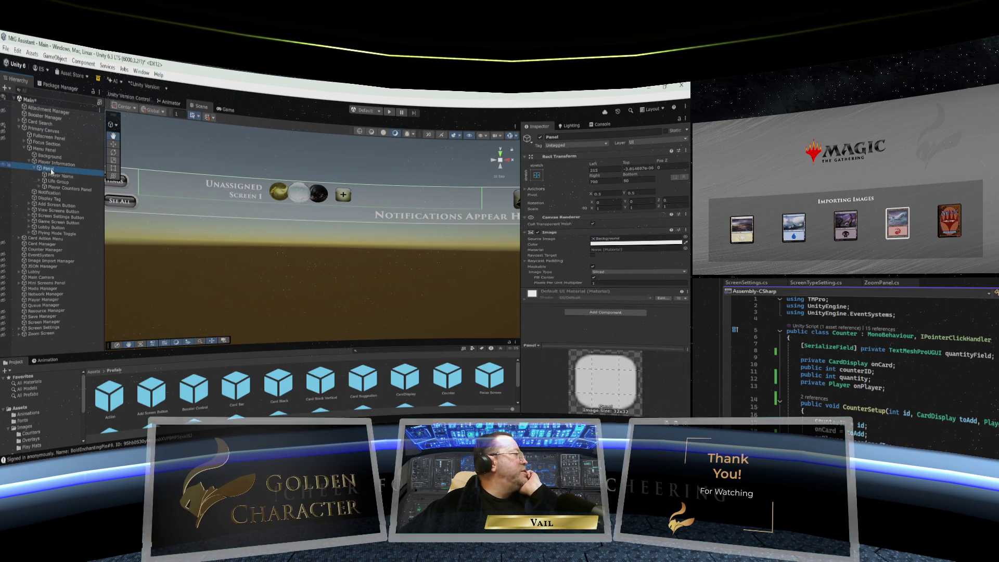
right_click(53, 168)
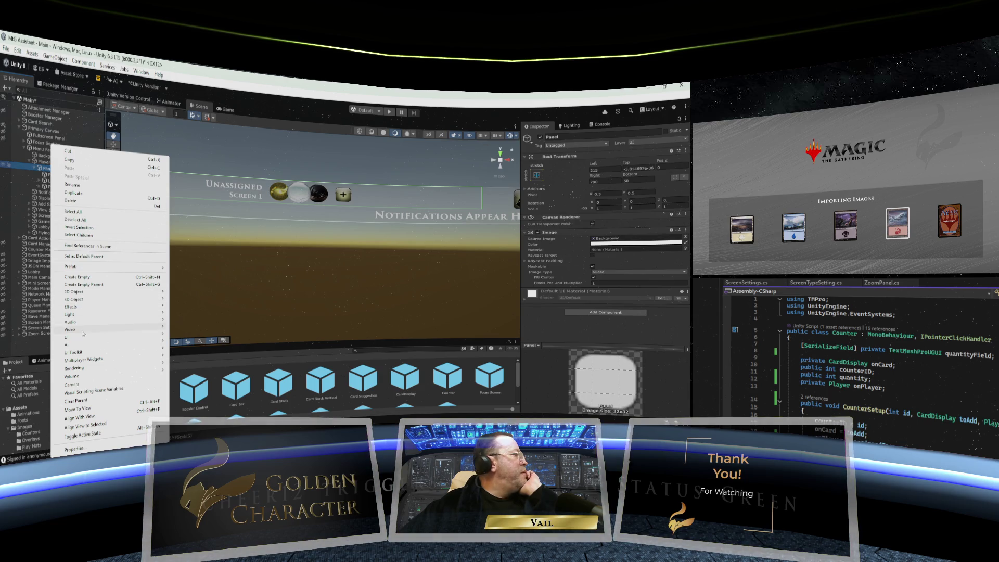
Step: Create a UI Panel under Player Information's Panel and rename it Counter Details Panel
mouse_move(82, 337)
click(209, 255)
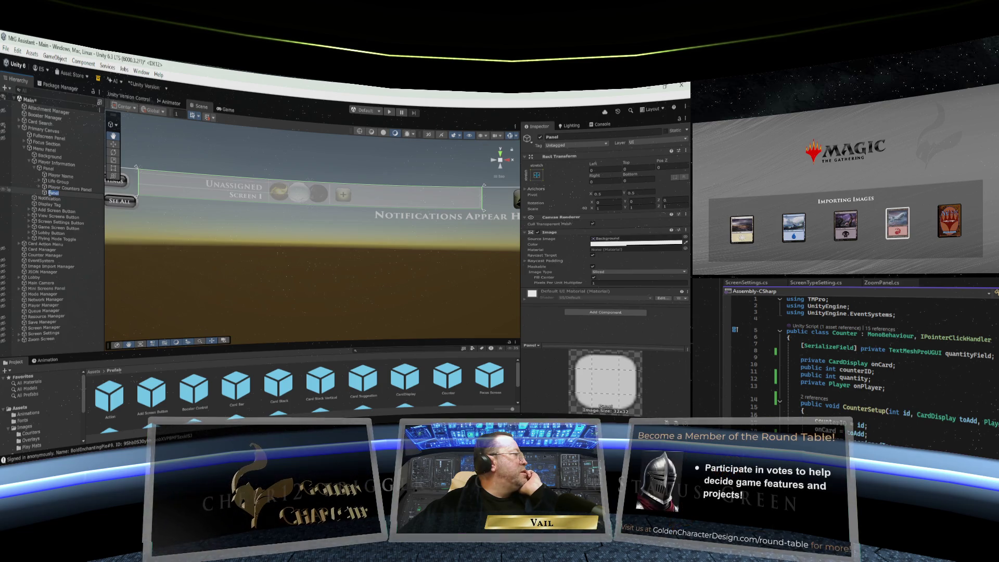
click(52, 192)
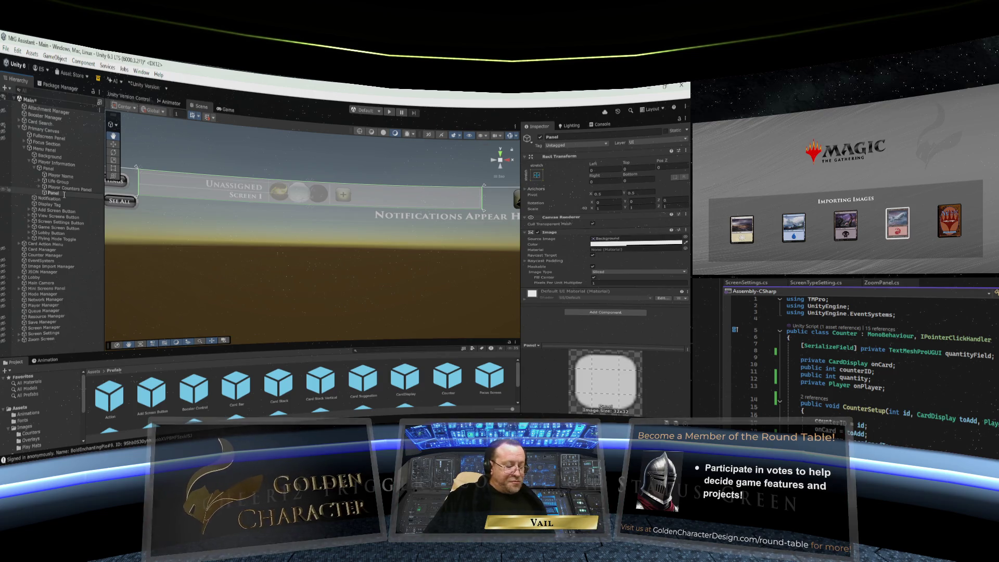
text(Counter)
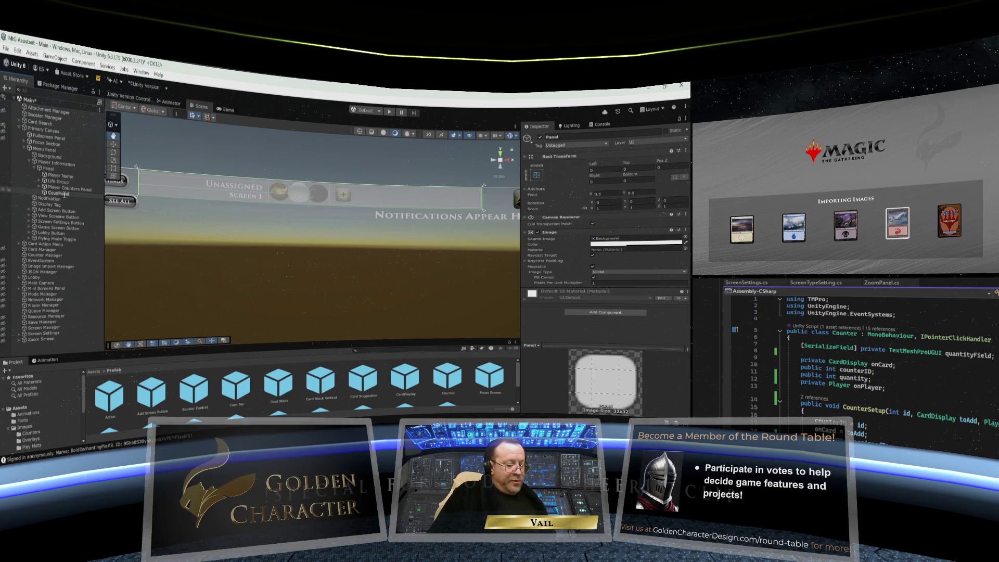
text(Details)
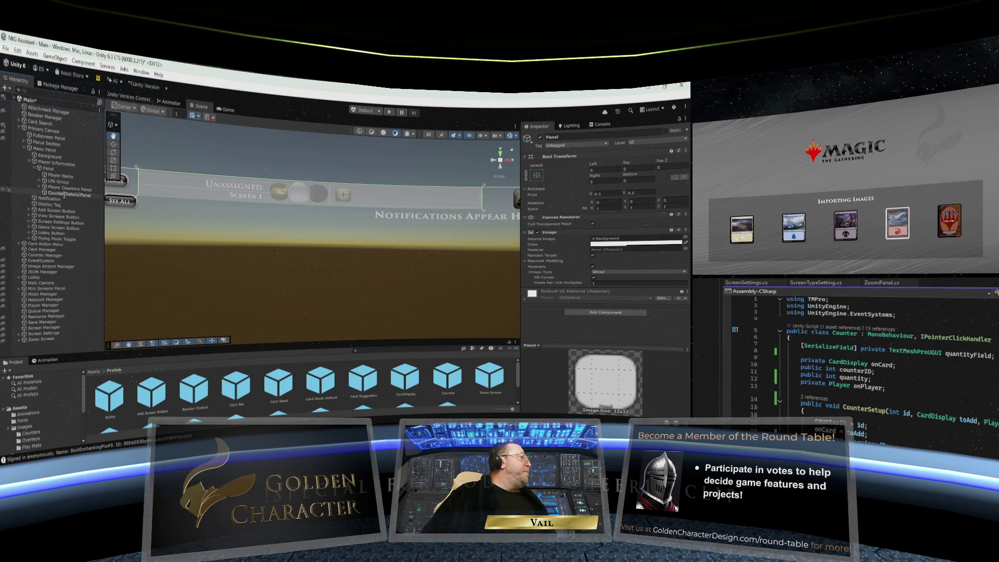
key(Return)
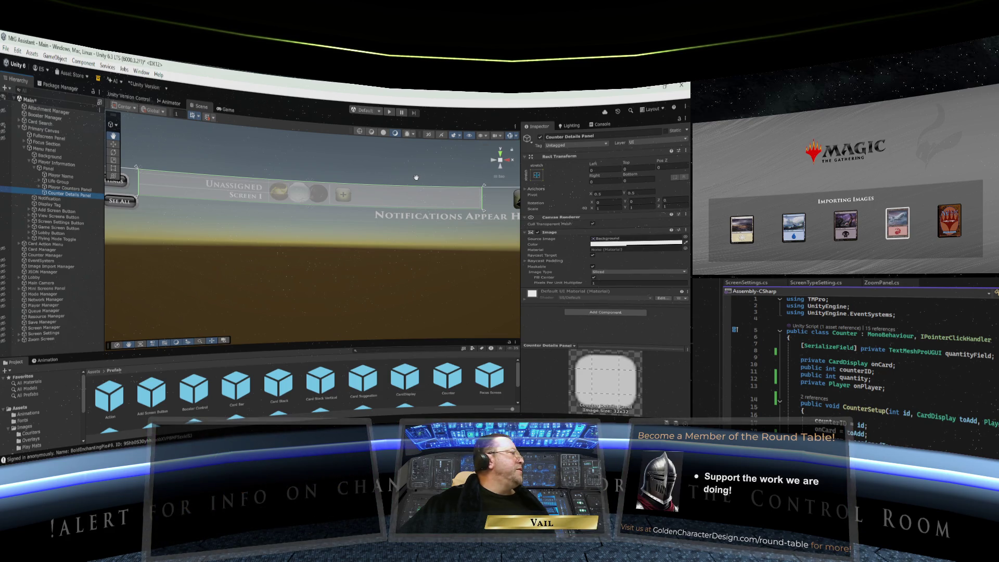
Step: Anchor Counter Details Panel stretched along the bottom with Shift+Alt, then nudge it downward
click(537, 176)
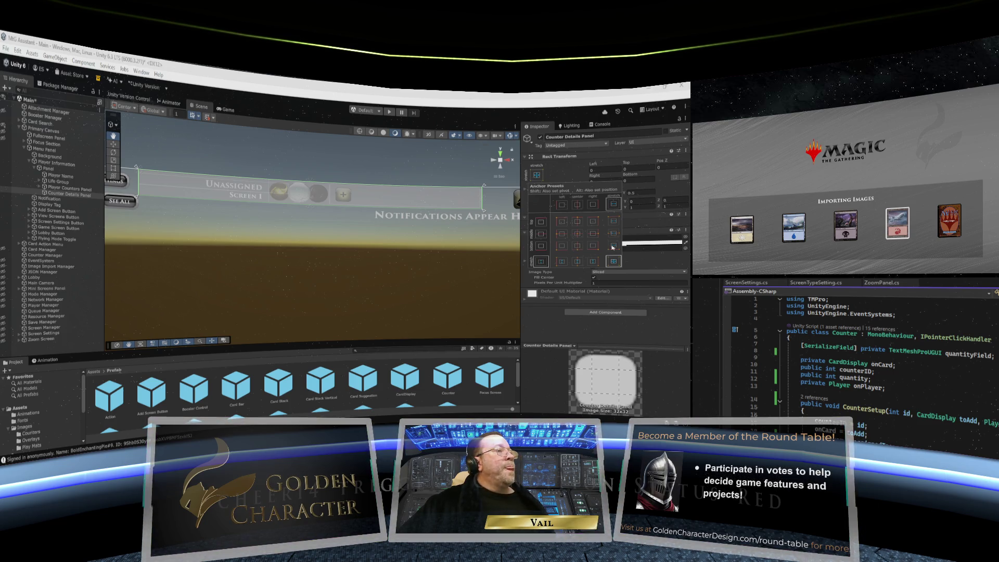
key(shift+alt)
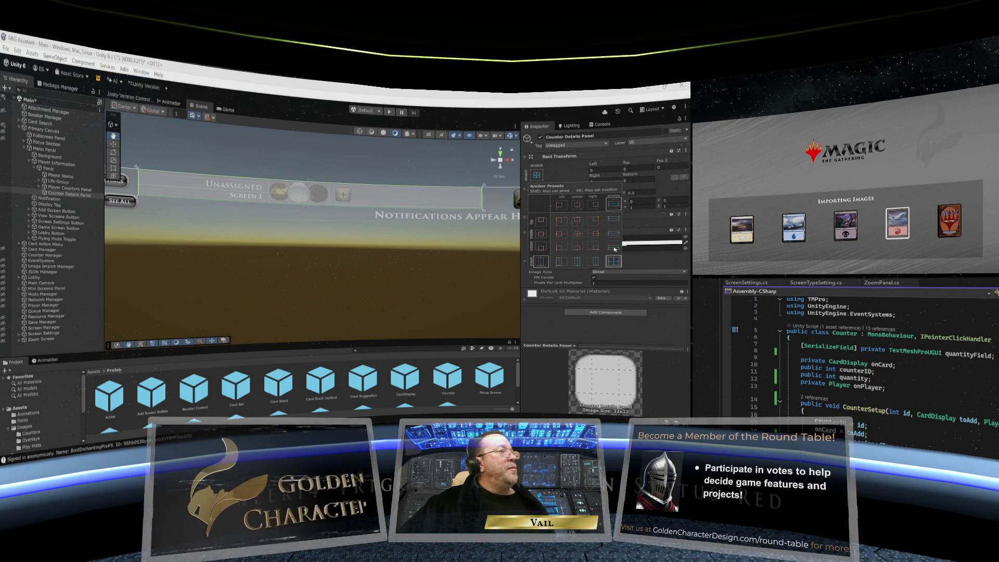
alt+shift+click(614, 247)
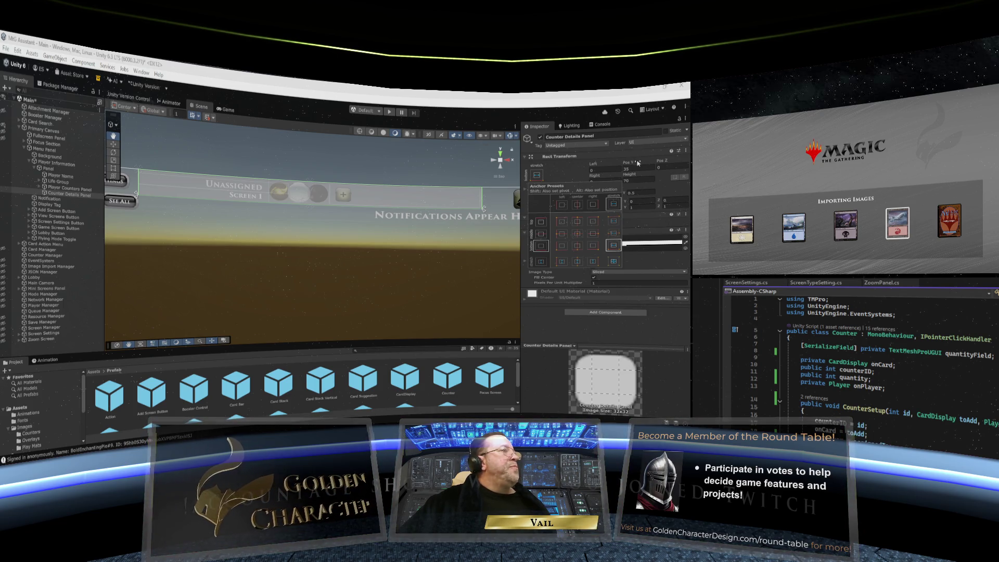
drag(627, 163, 645, 162)
drag(309, 198, 366, 204)
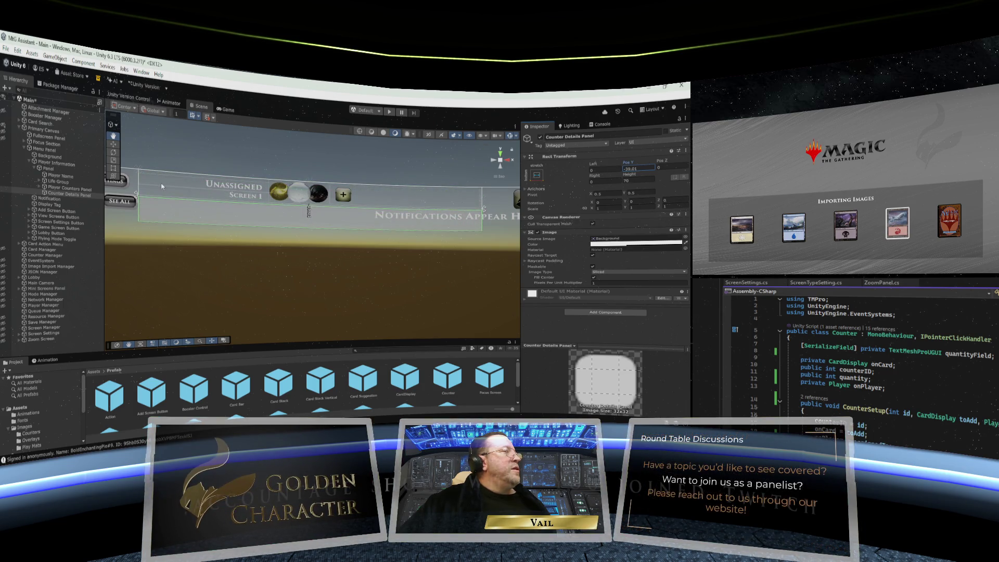
drag(167, 185, 172, 187)
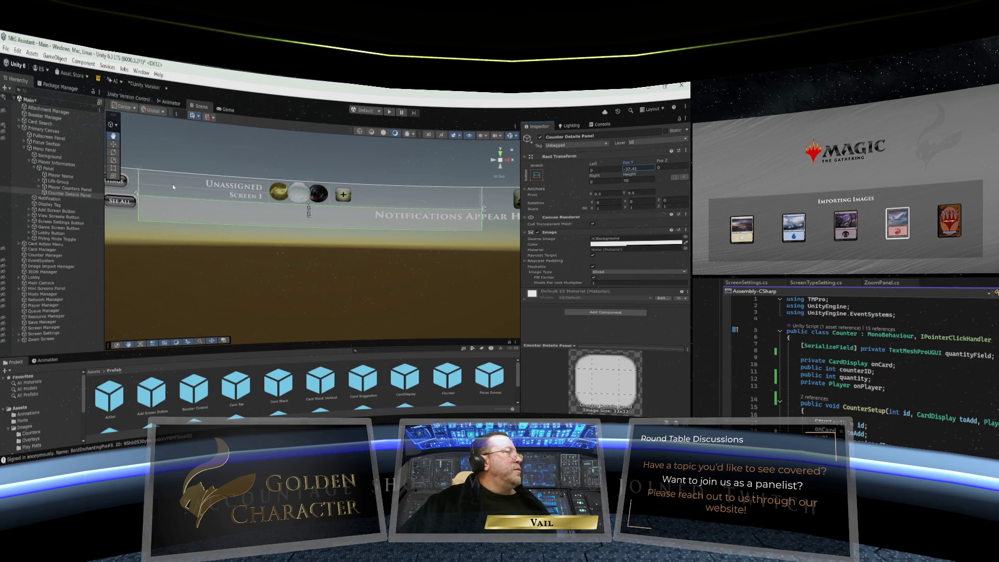
Step: Set the panel's Height to 140 and lower its Pos Y by 70 (-65.3-70)
click(626, 179)
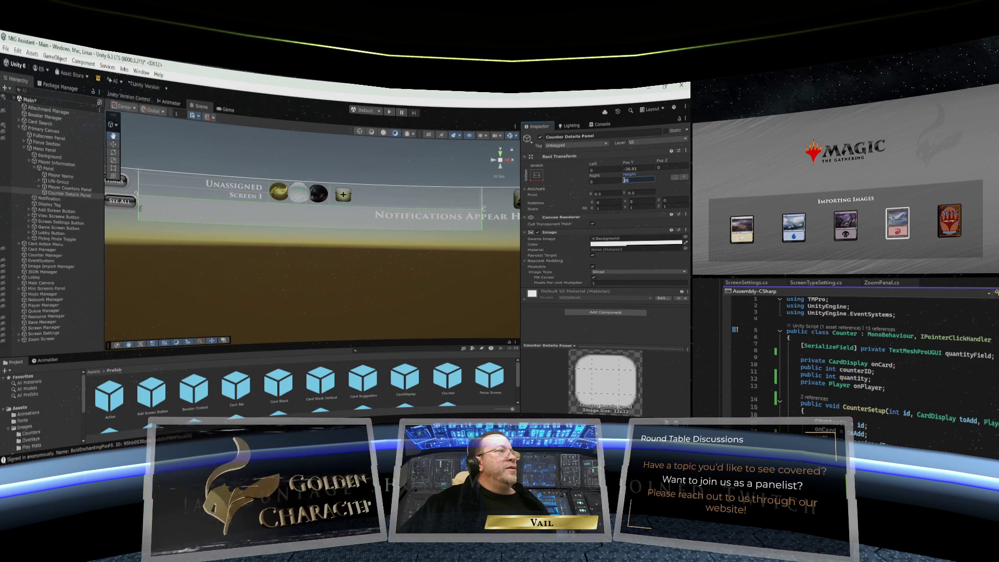
text(140)
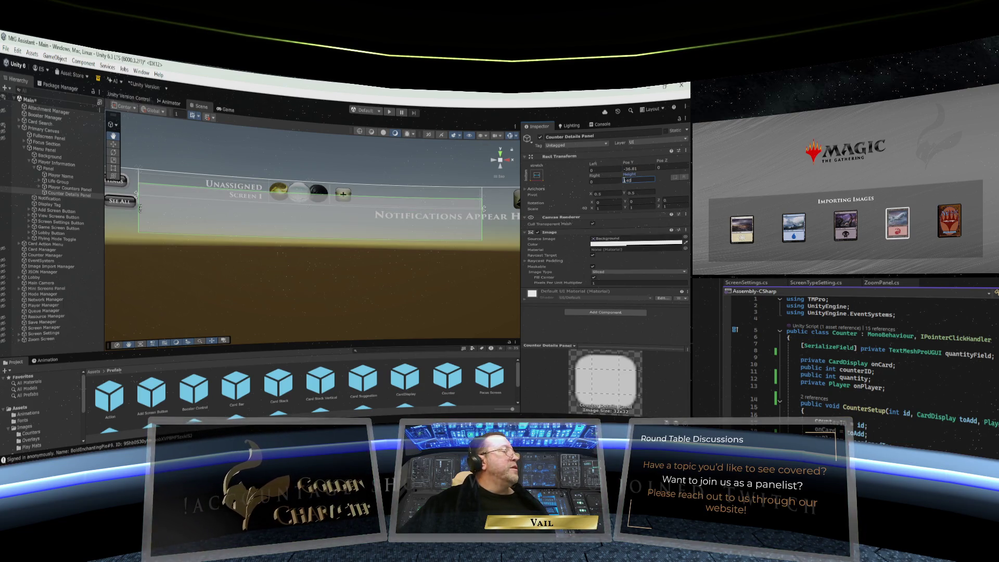
click(637, 167)
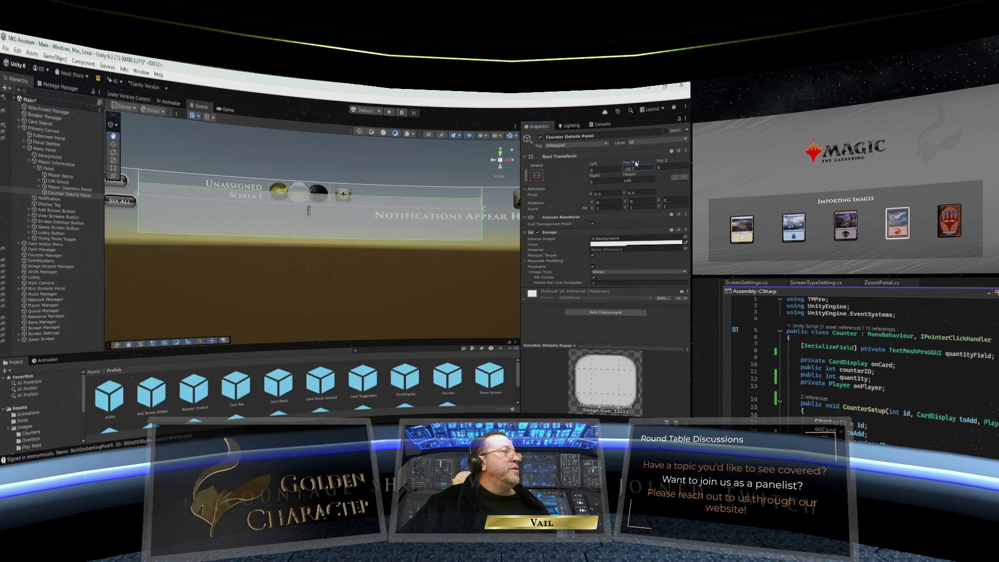
text(-65.3)
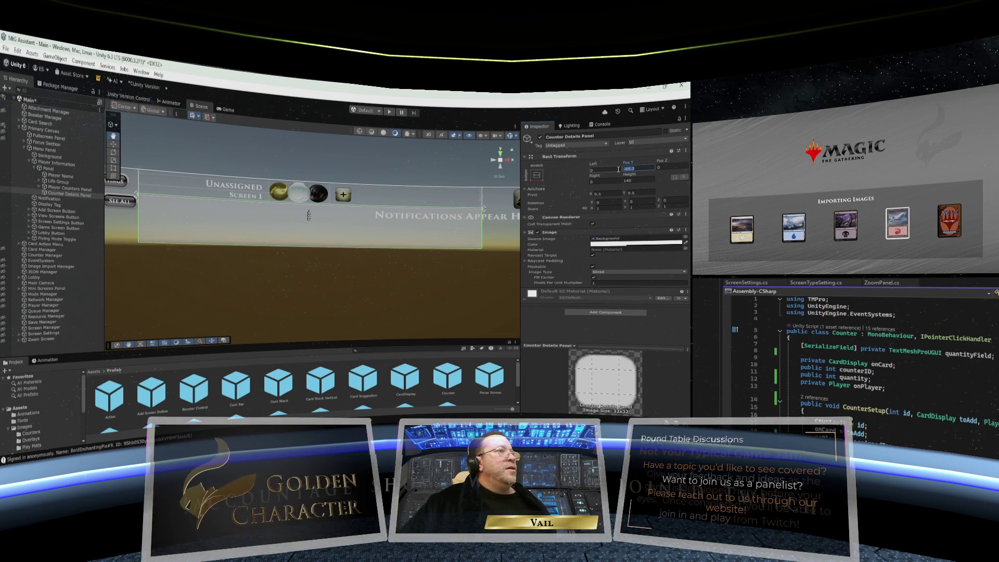
text(-70)
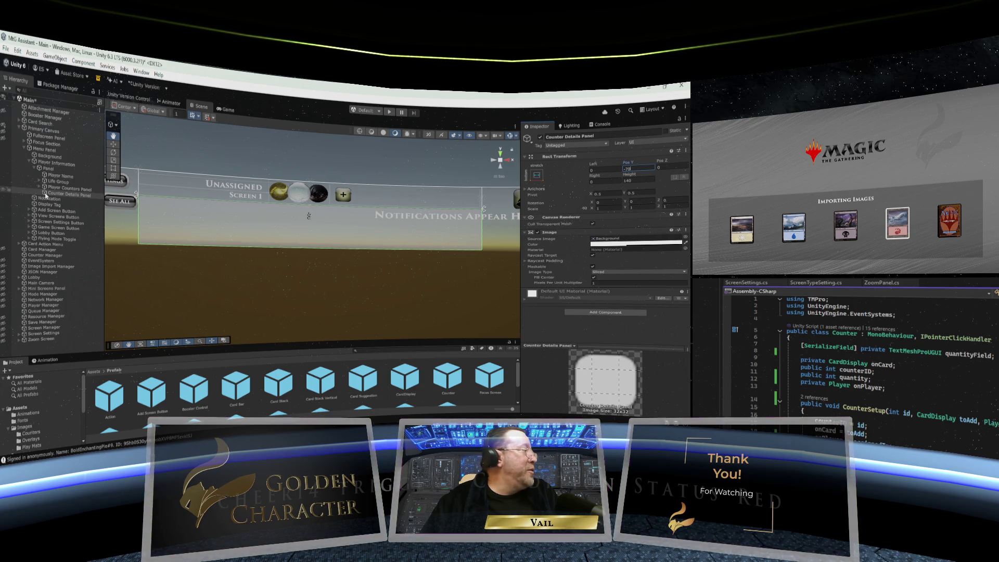
Step: Add a stray Panel as a child of Counter Details Panel
right_click(46, 196)
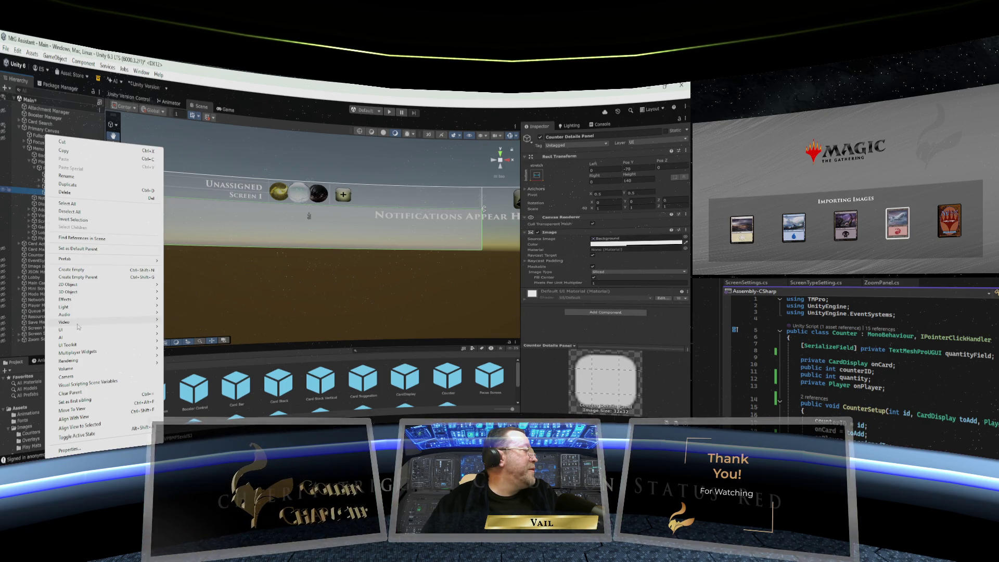
mouse_move(79, 329)
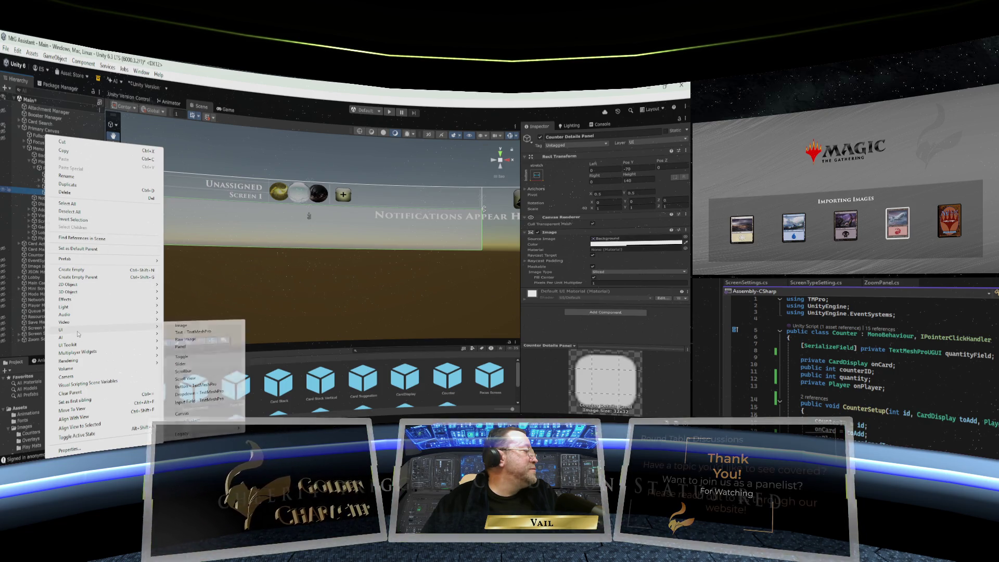
click(189, 347)
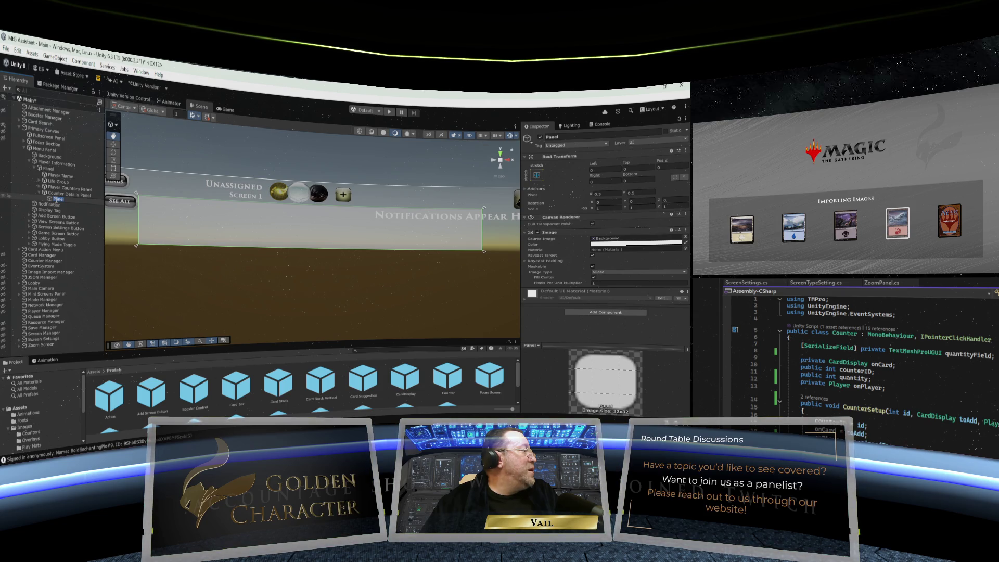
click(51, 203)
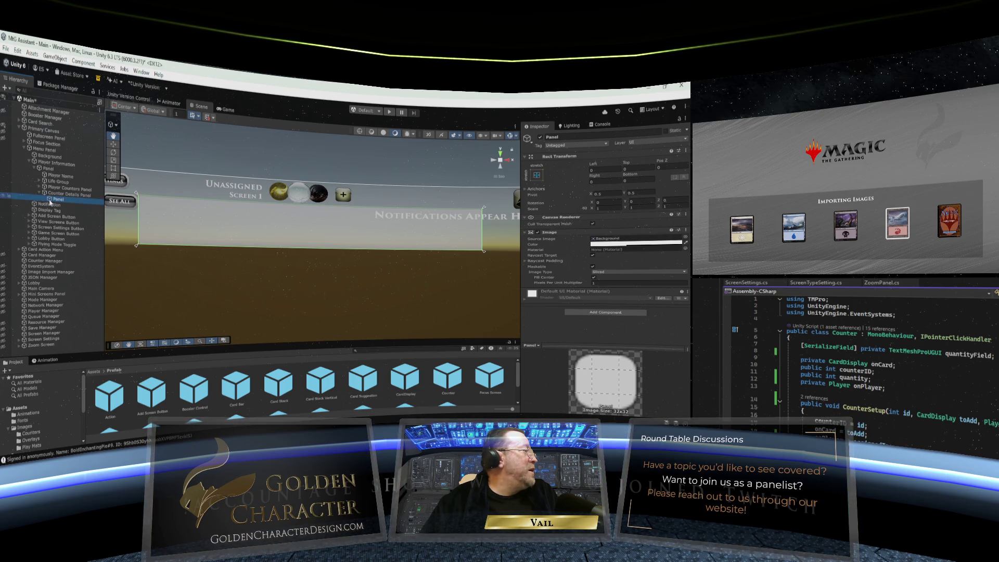
Step: Reopen Counter Details Panel's context menu at the UI submenu
click(55, 194)
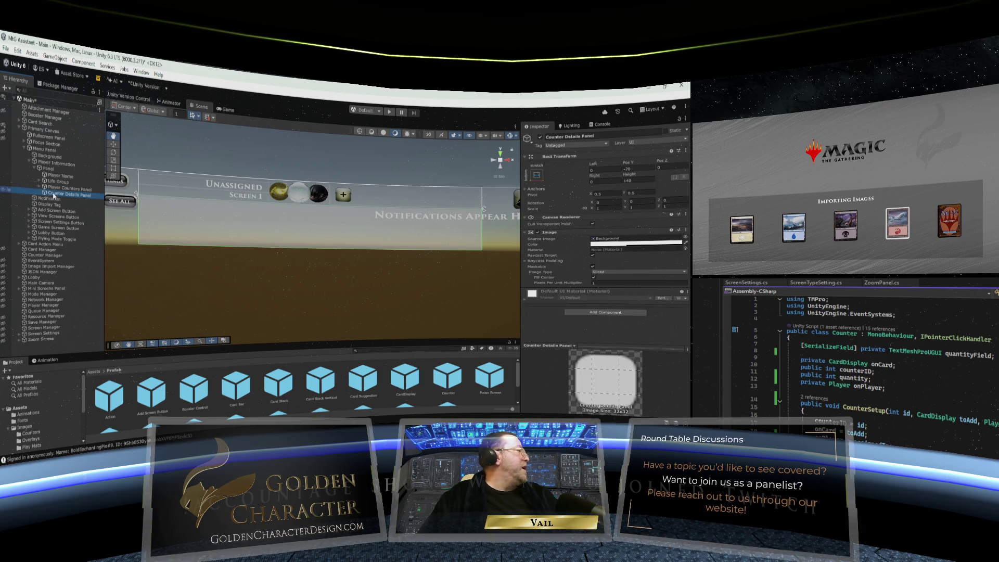
right_click(54, 195)
mouse_move(81, 331)
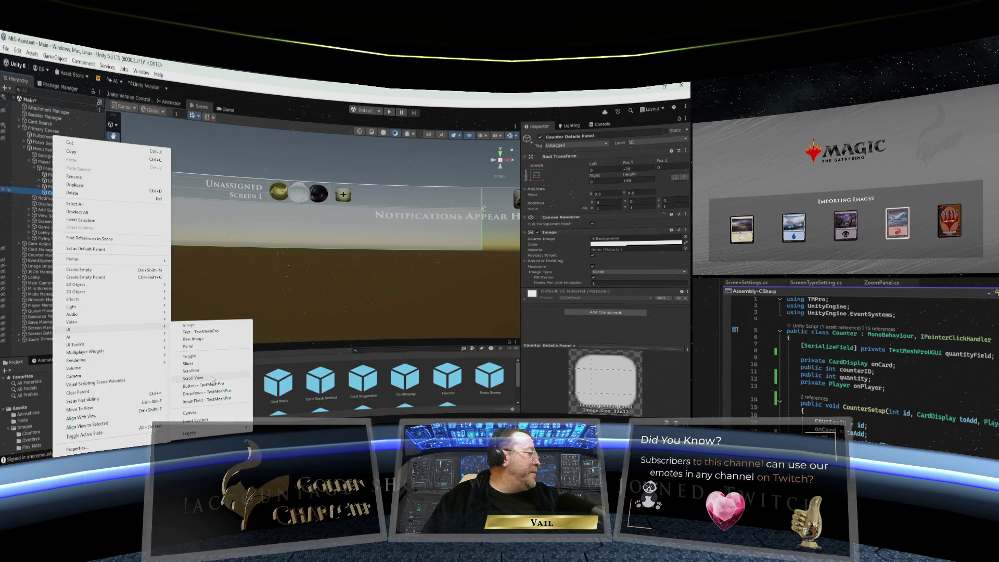
Step: Add a Scroll View under Counter Details Panel, delete its Scrollbar Vertical, and reselect the Scroll View
click(212, 379)
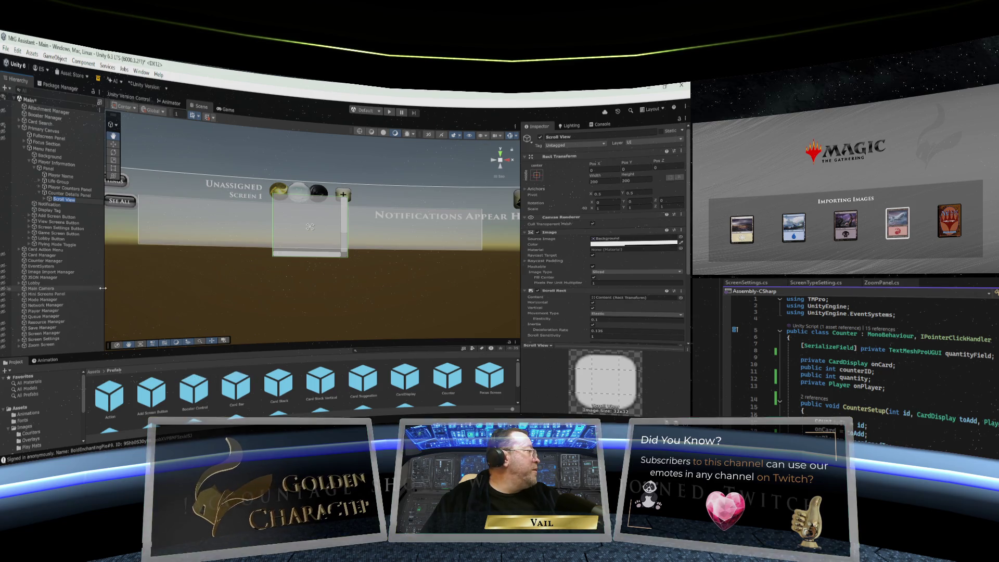
click(45, 200)
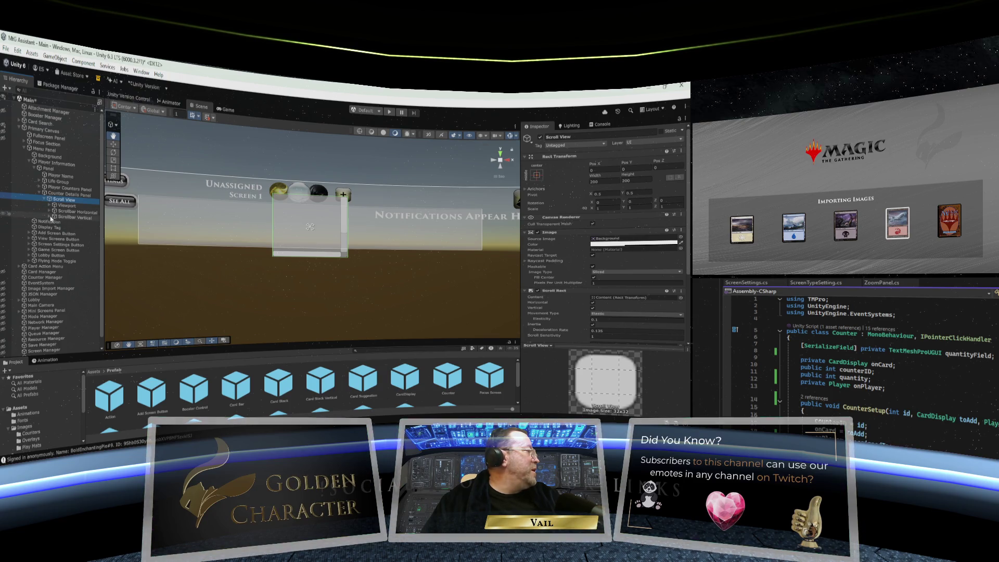
click(50, 217)
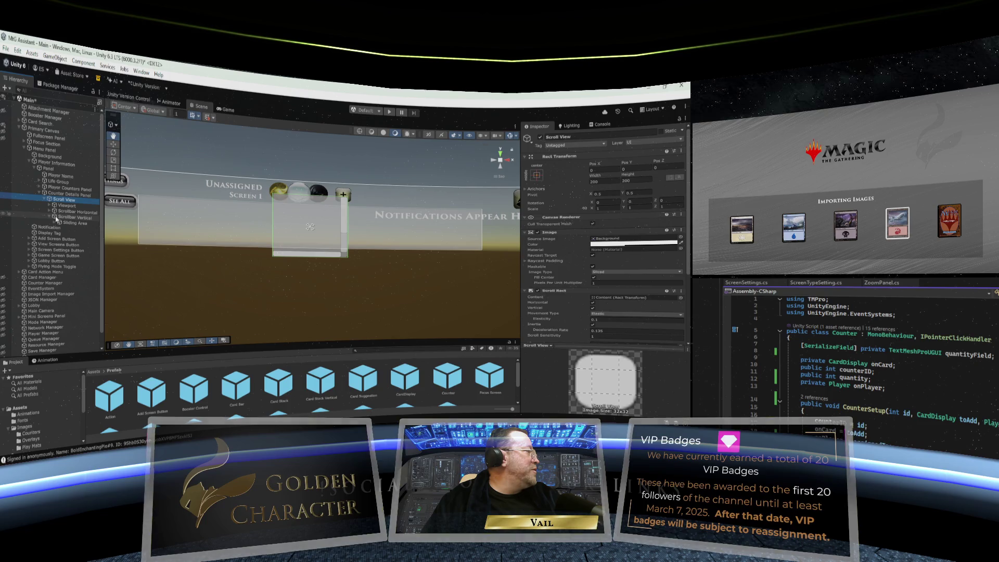
click(60, 218)
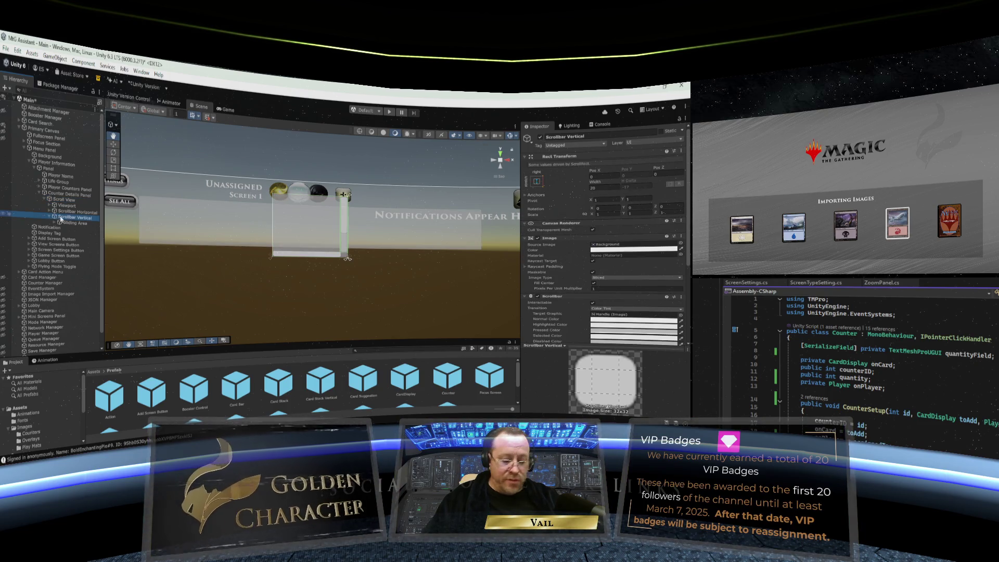
key(Delete)
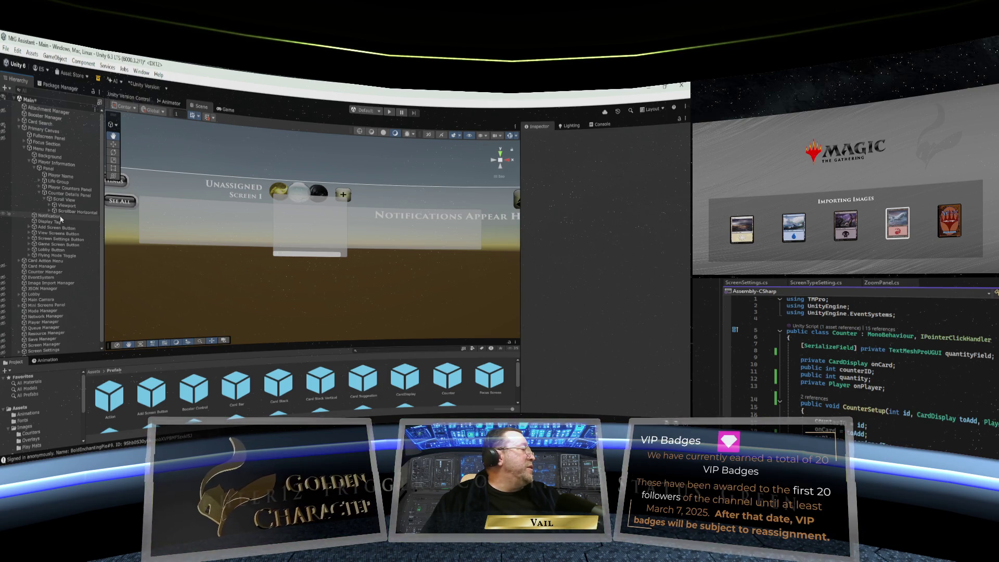
click(61, 212)
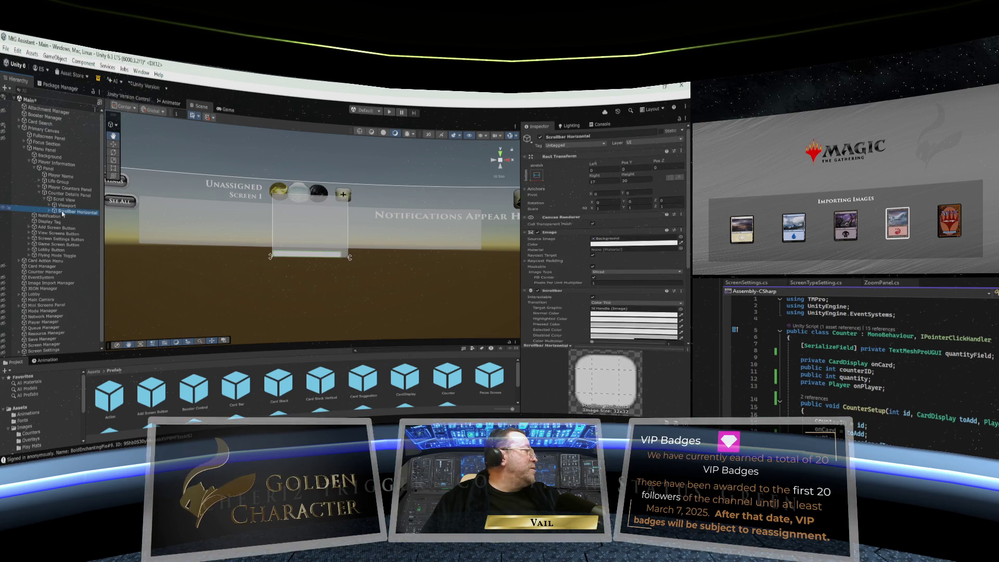
click(61, 200)
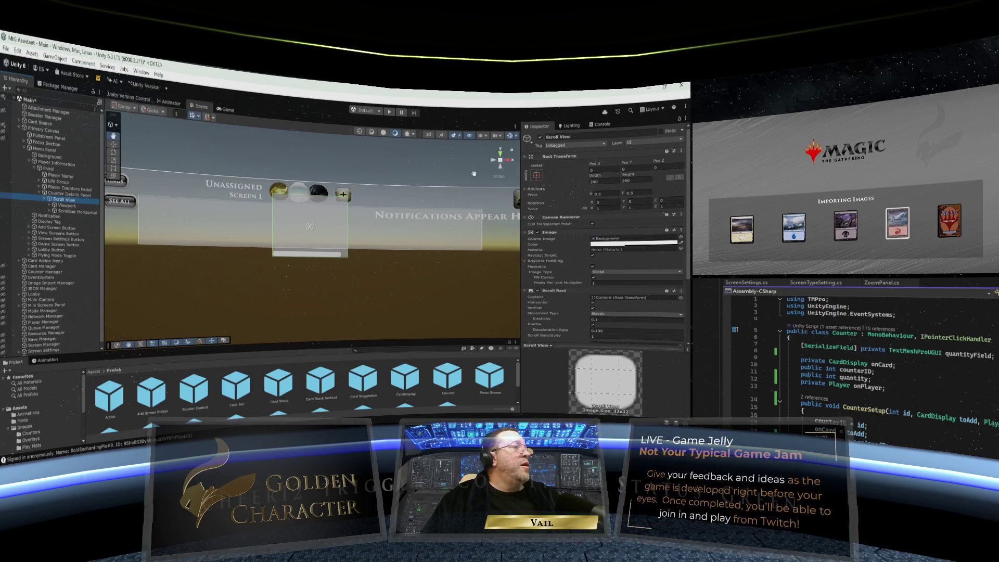
Step: Apply the stretch/stretch anchor preset to the Scroll View and set its Top offset to 30
click(536, 175)
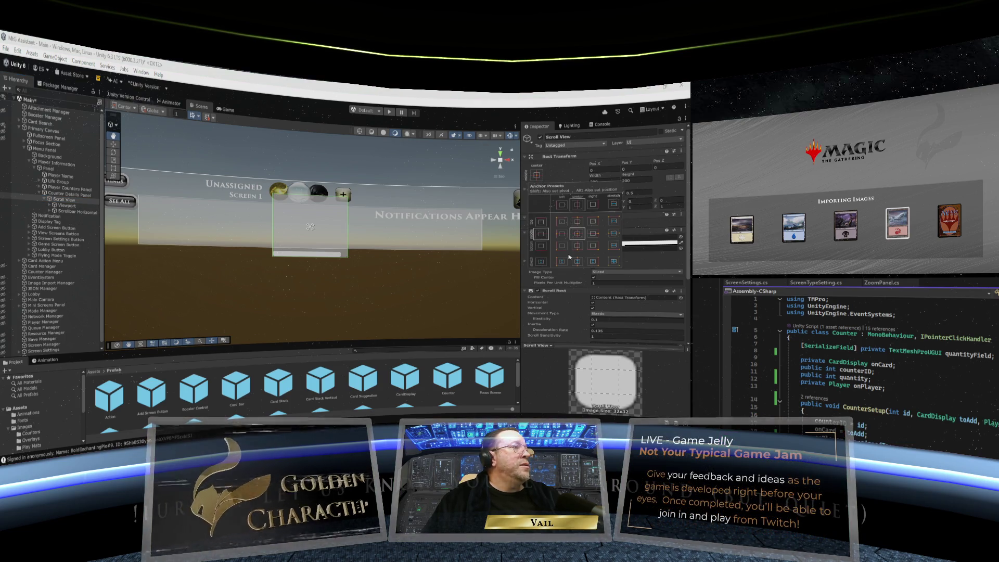
alt+click(614, 261)
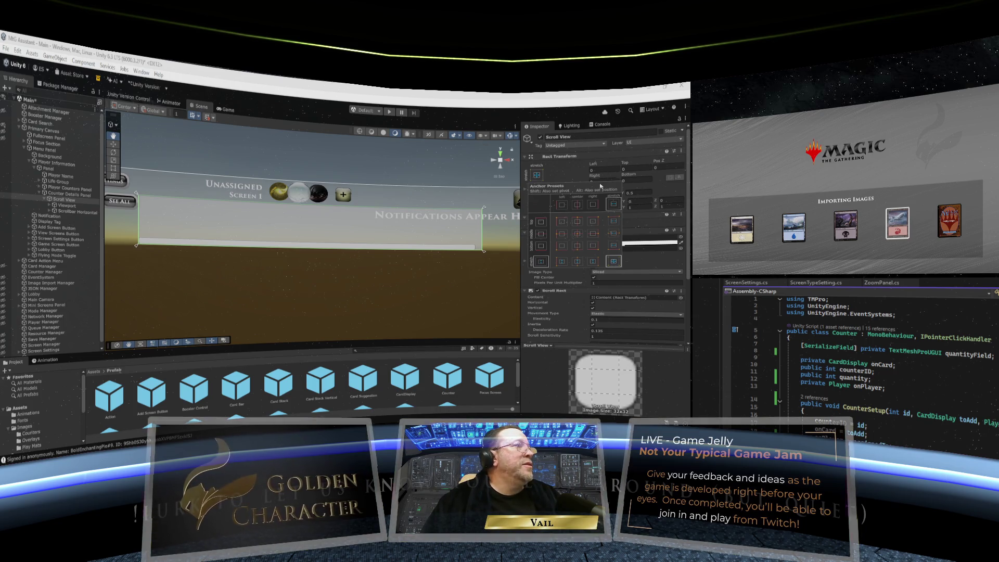
click(636, 169)
text(14.1)
key(BackSpace)
key(BackSpace)
key(BackSpace)
text(33.2)
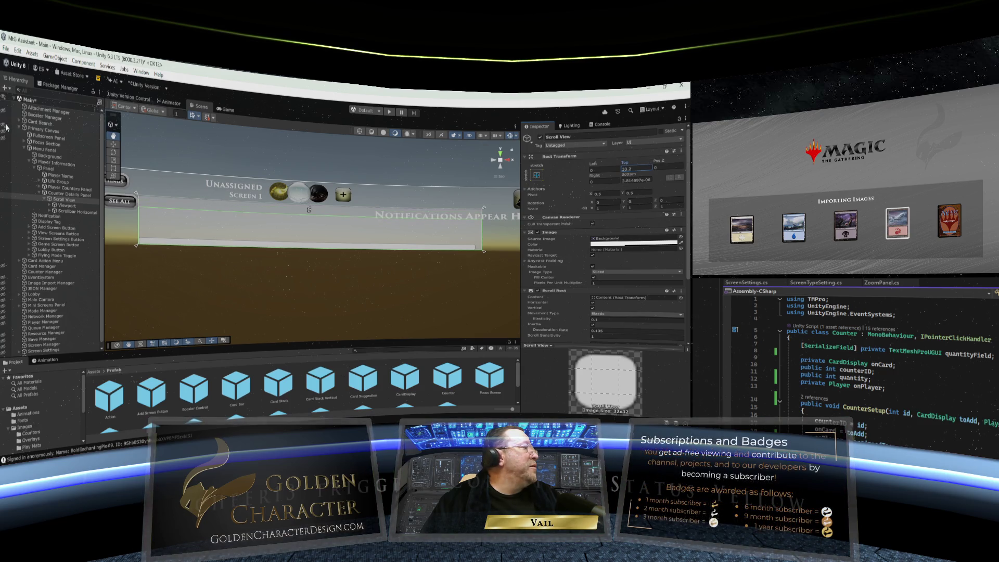
drag(7, 126, 8, 128)
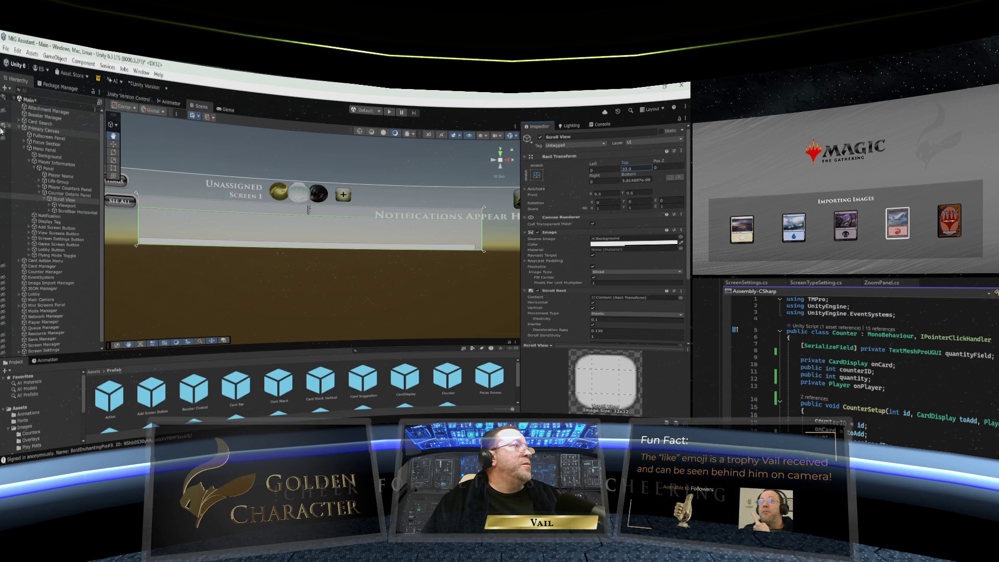
click(623, 168)
text(30)
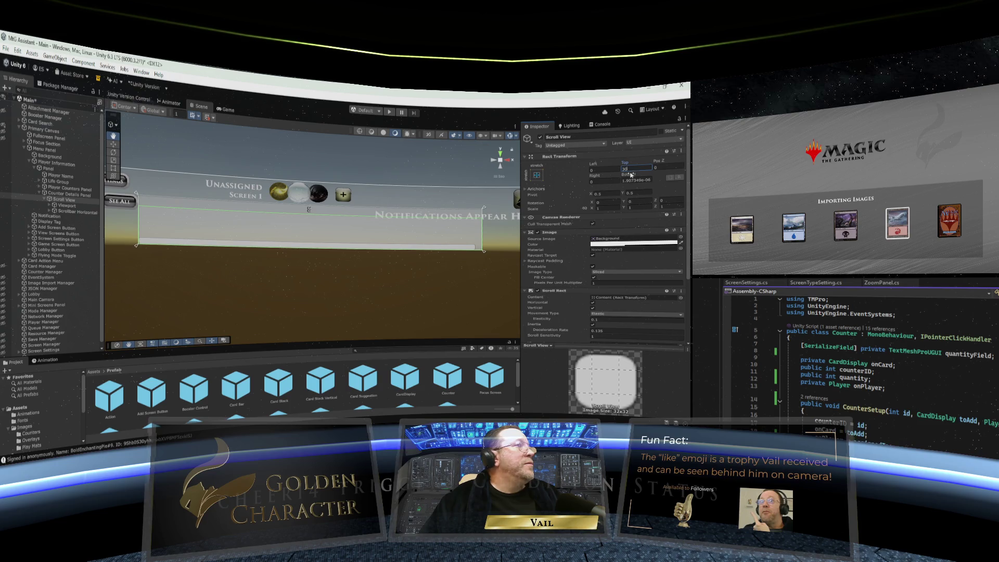
click(621, 167)
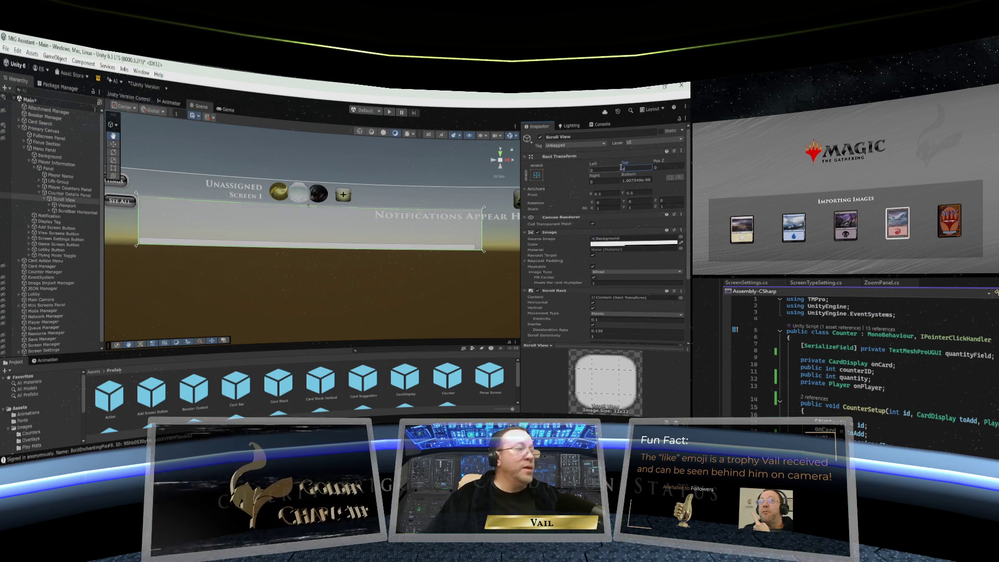